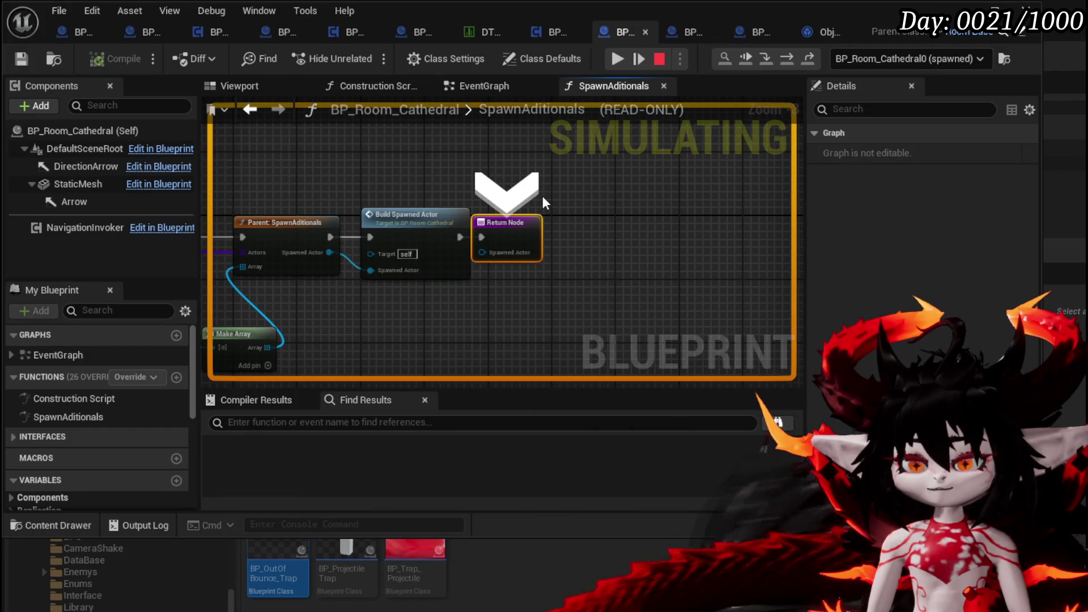
# - Look over the SpawnAditionals spawn chain, then stop the running simulation
pyautogui.moveTo(539, 161)
pyautogui.mouseDown()
pyautogui.moveTo(713, 143)
pyautogui.moveTo(561, 138)
pyautogui.mouseUp()
pyautogui.moveTo(397, 164); pyautogui.dragTo(463, 273)
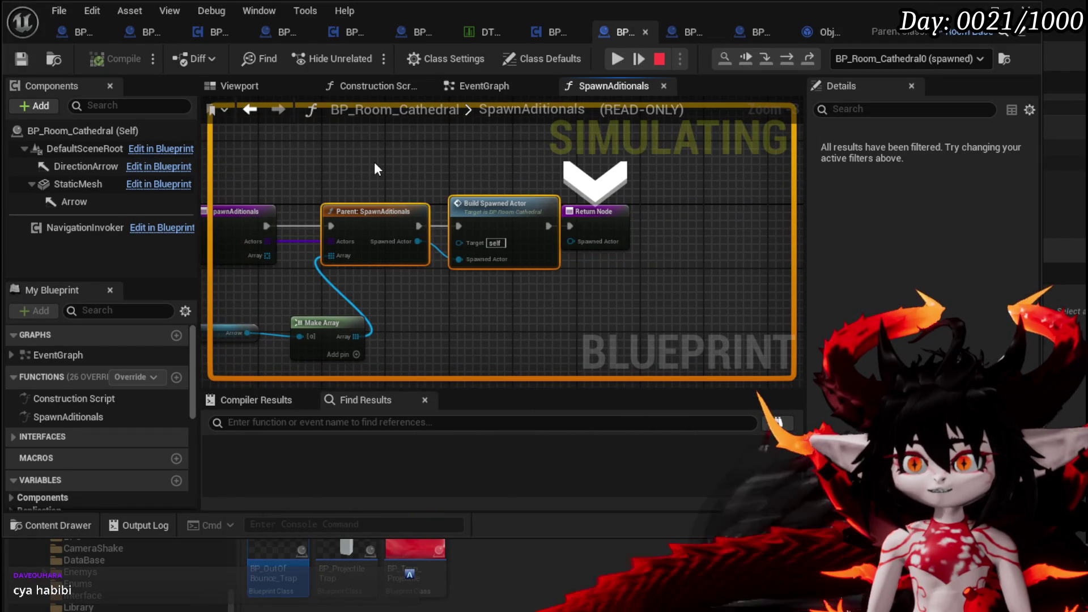
pyautogui.click(522, 329)
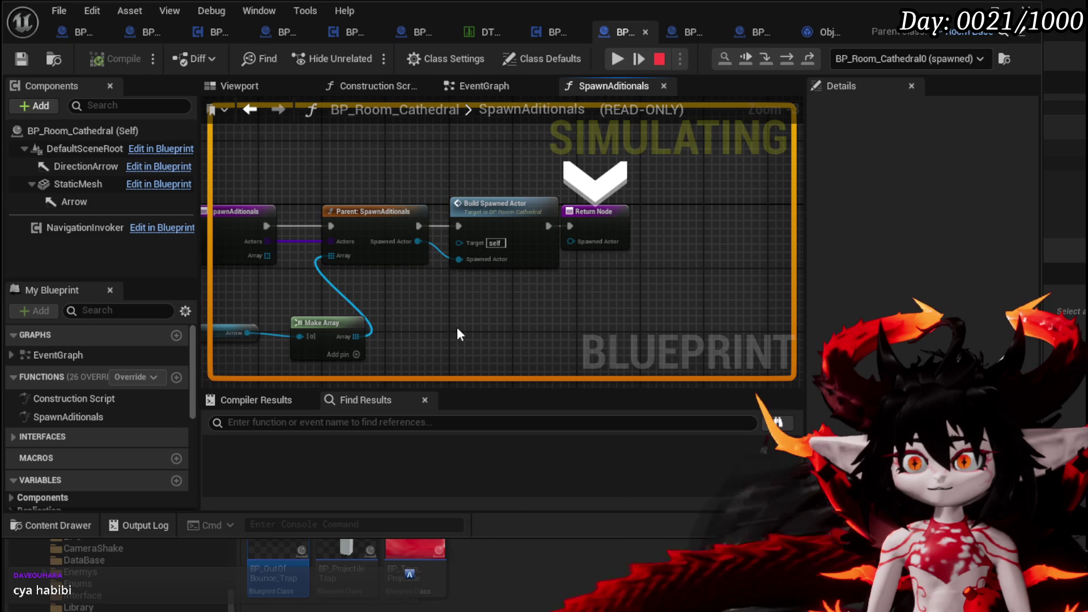
pyautogui.moveTo(457, 329); pyautogui.dragTo(507, 317)
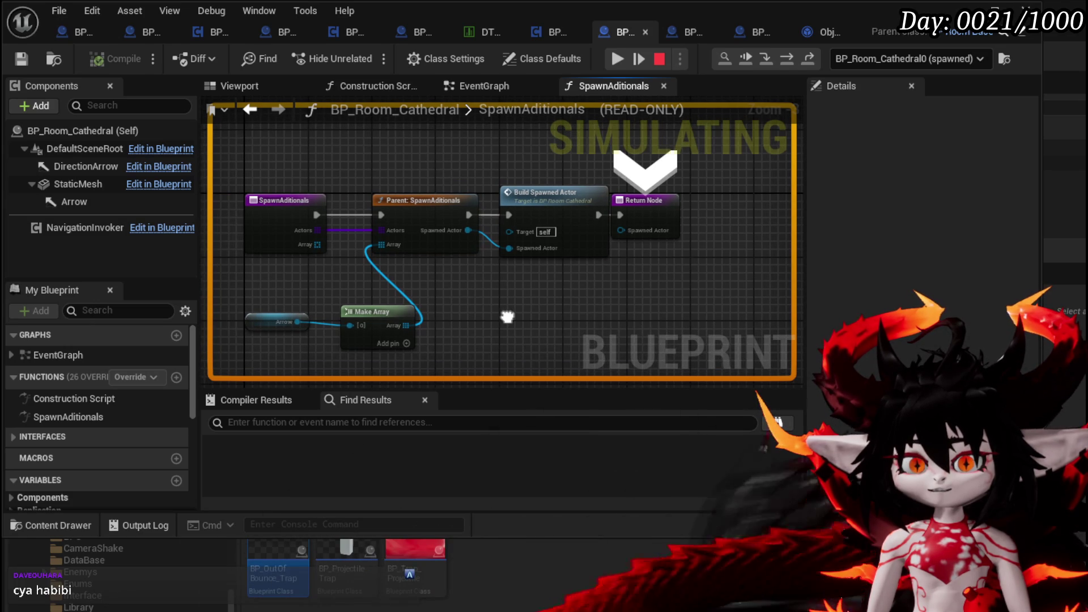
pyautogui.moveTo(507, 316)
pyautogui.mouseDown()
pyautogui.moveTo(427, 321)
pyautogui.moveTo(465, 325)
pyautogui.mouseUp()
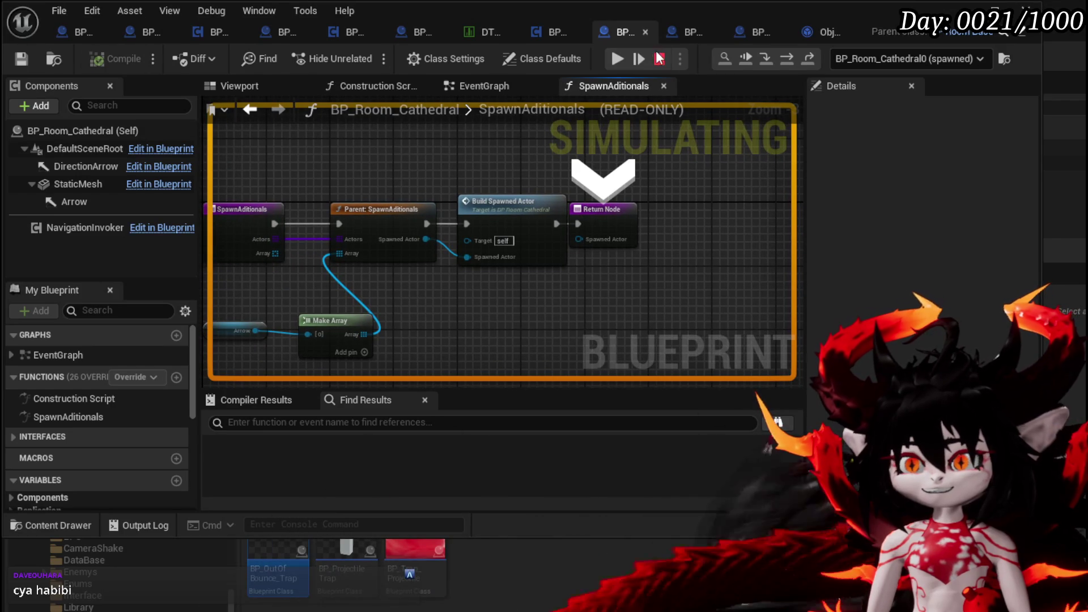
pyautogui.click(661, 59)
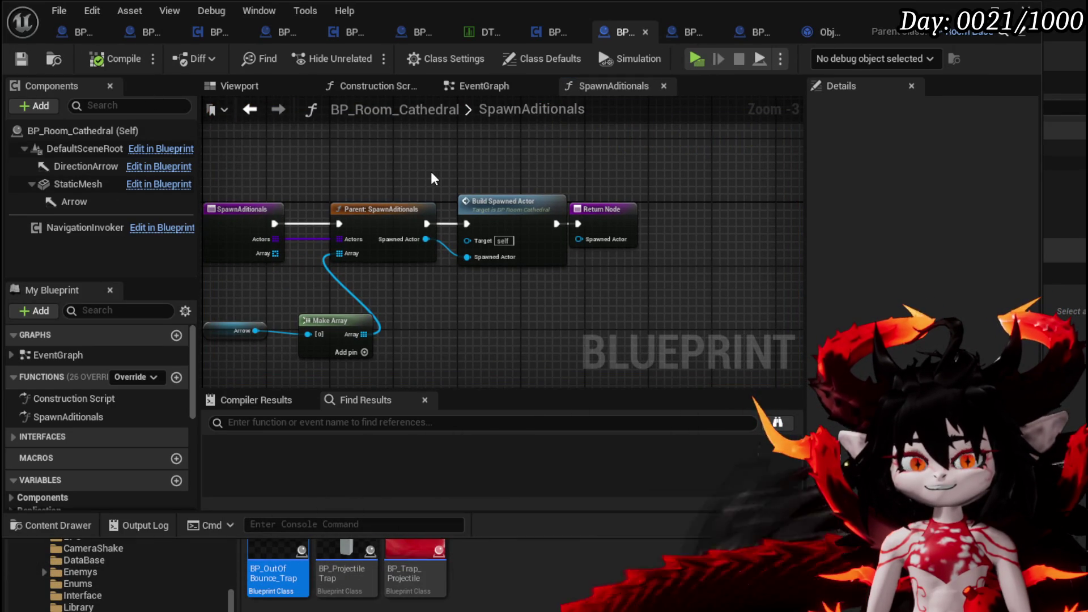
# - Follow Build Spawned Actor and the Parent node into BP_Room_Base's SpawnAditionals function
pyautogui.scroll(3, 573, 256)
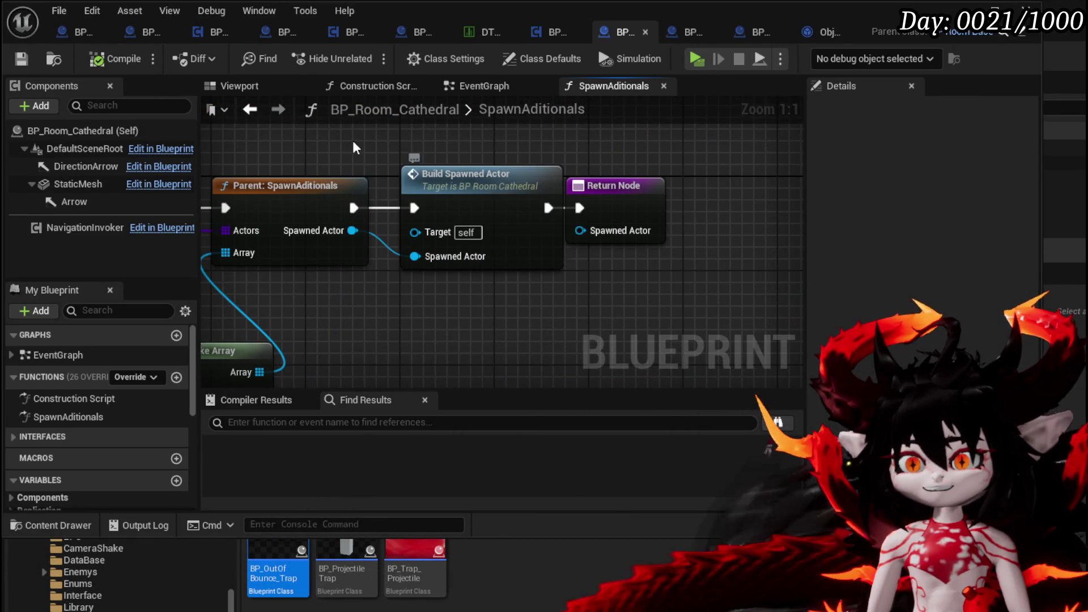
pyautogui.doubleClick(472, 170)
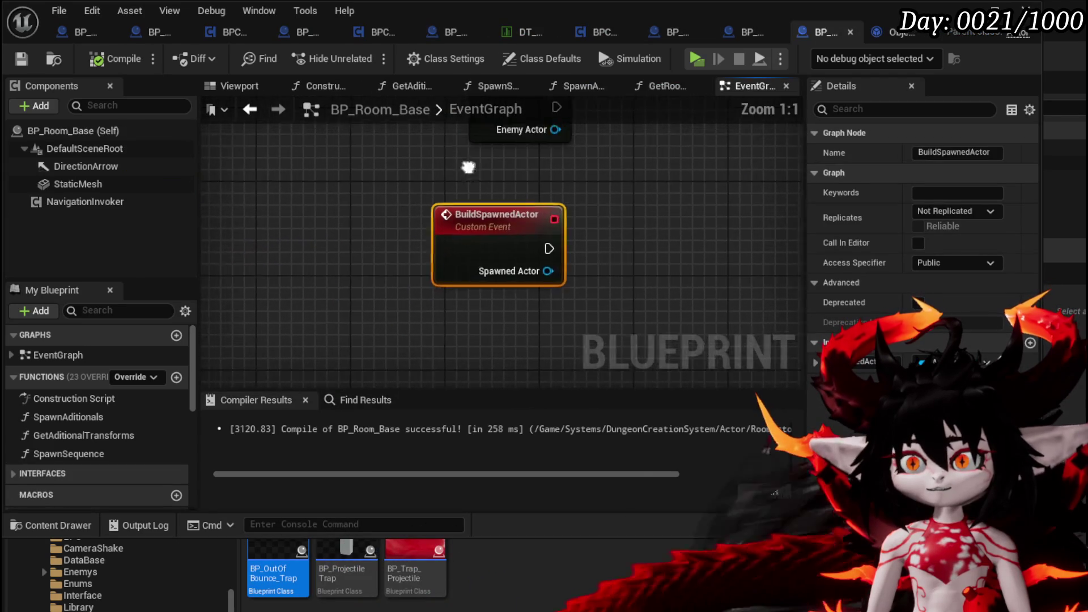
pyautogui.moveTo(472, 170); pyautogui.dragTo(400, 213)
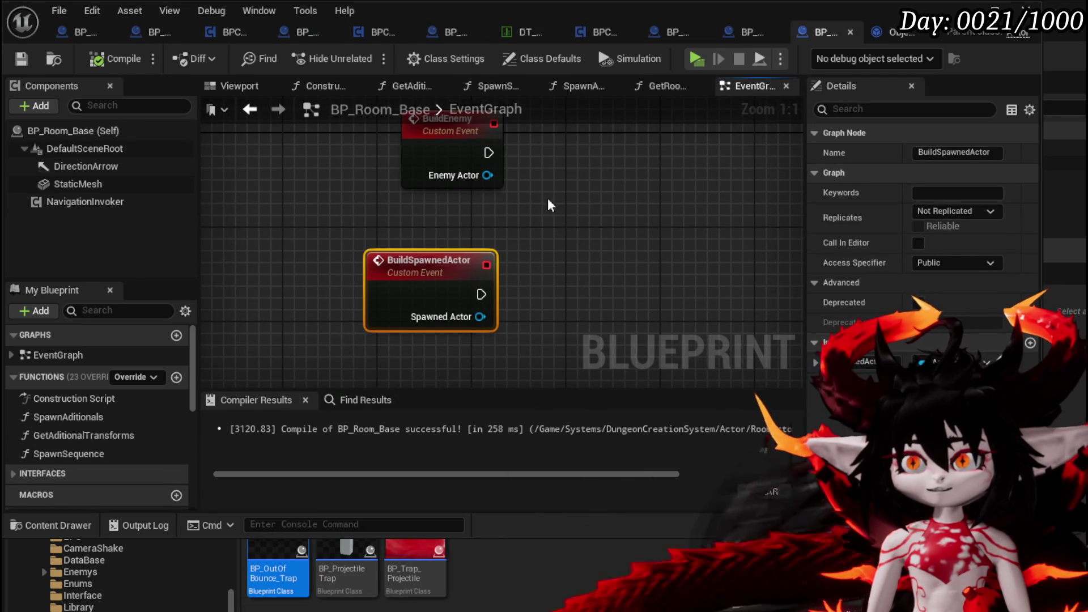
pyautogui.click(748, 32)
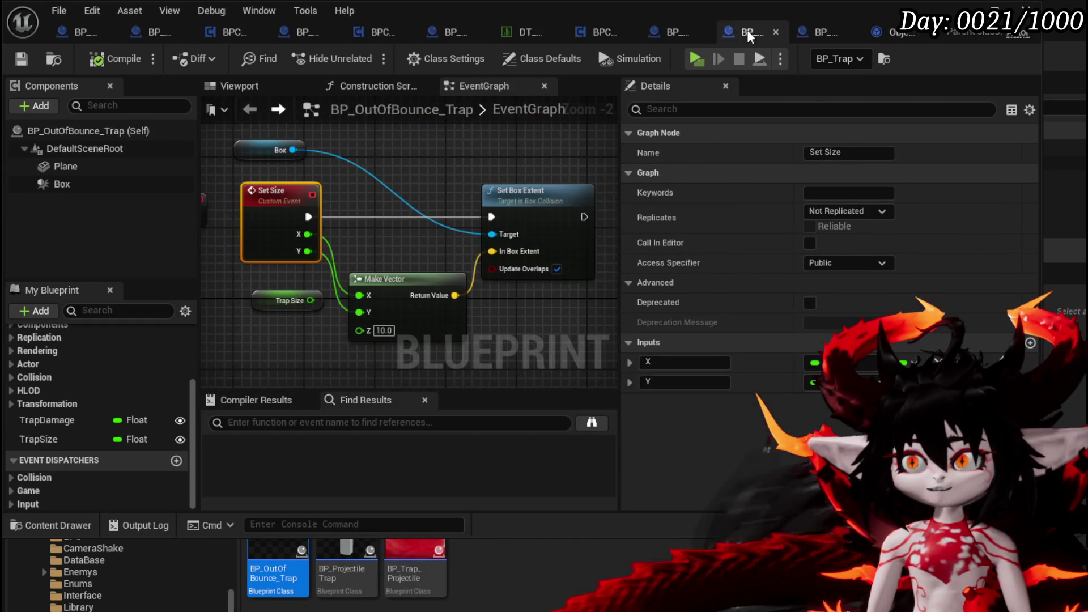
pyautogui.click(674, 33)
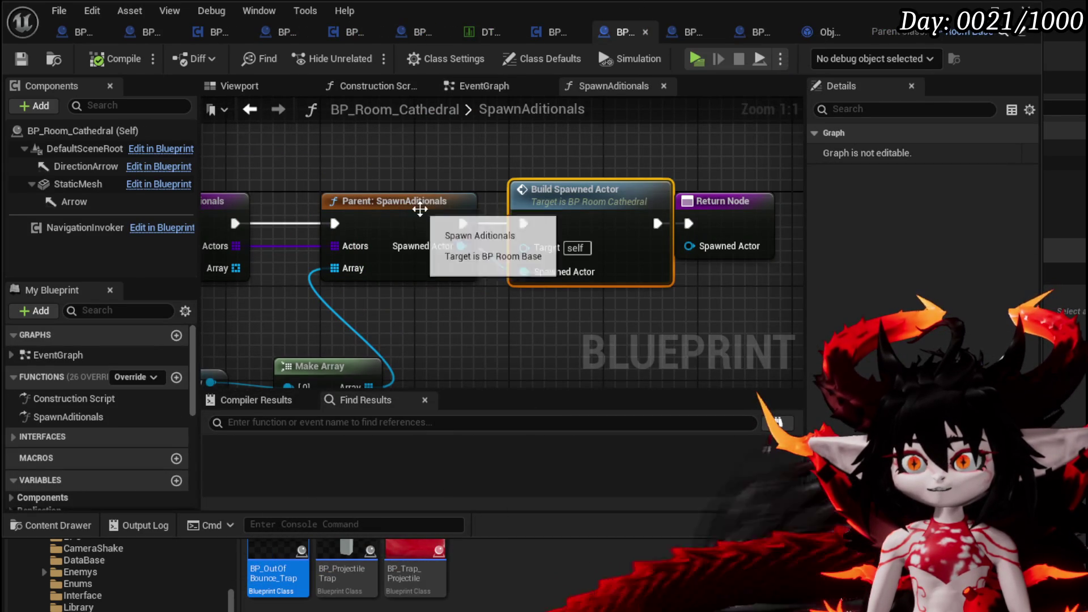
pyautogui.doubleClick(391, 201)
# - Move the Return Node below Build Enemy, wired to the spawned actor, and return to the level
pyautogui.moveTo(675, 260)
pyautogui.mouseDown()
pyautogui.moveTo(798, 183)
pyautogui.moveTo(533, 154)
pyautogui.moveTo(368, 151)
pyautogui.mouseUp()
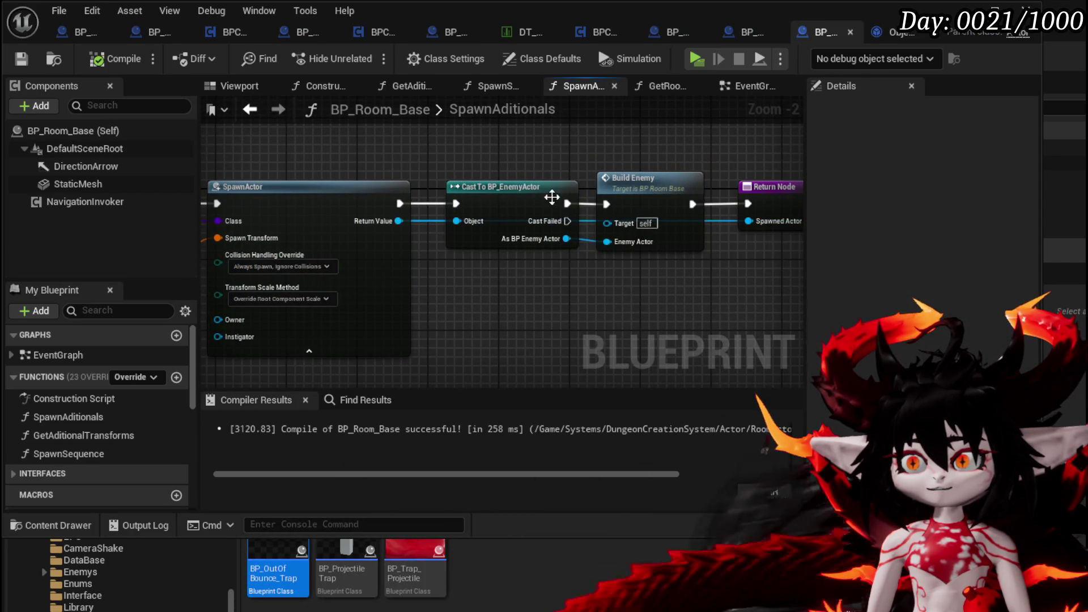
pyautogui.moveTo(568, 289); pyautogui.dragTo(440, 279)
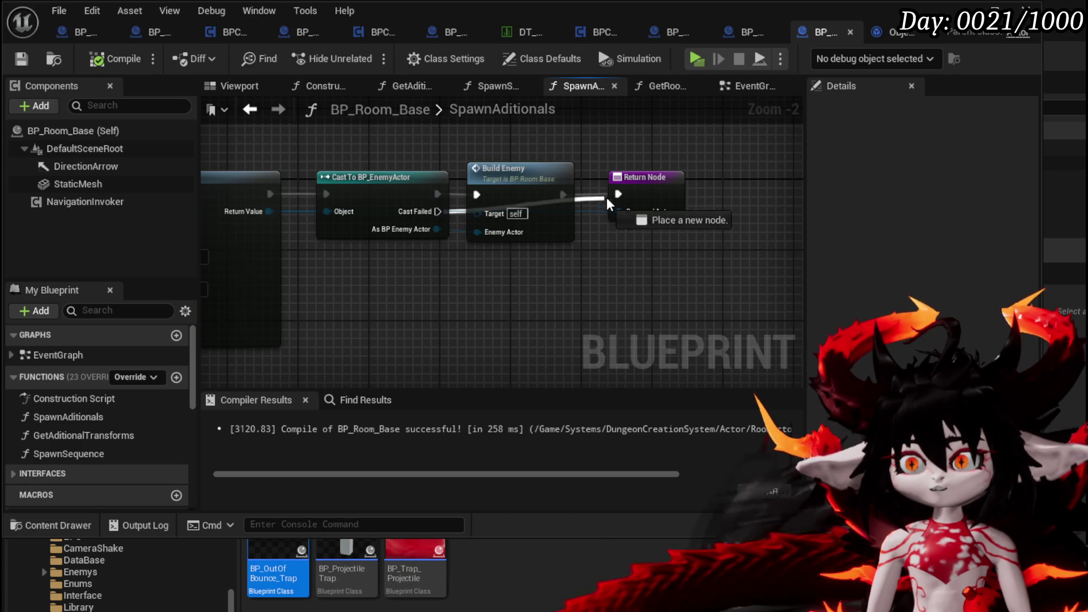
pyautogui.moveTo(624, 199)
pyautogui.mouseDown()
pyautogui.moveTo(633, 288)
pyautogui.moveTo(640, 274)
pyautogui.moveTo(613, 295)
pyautogui.moveTo(547, 290)
pyautogui.mouseUp()
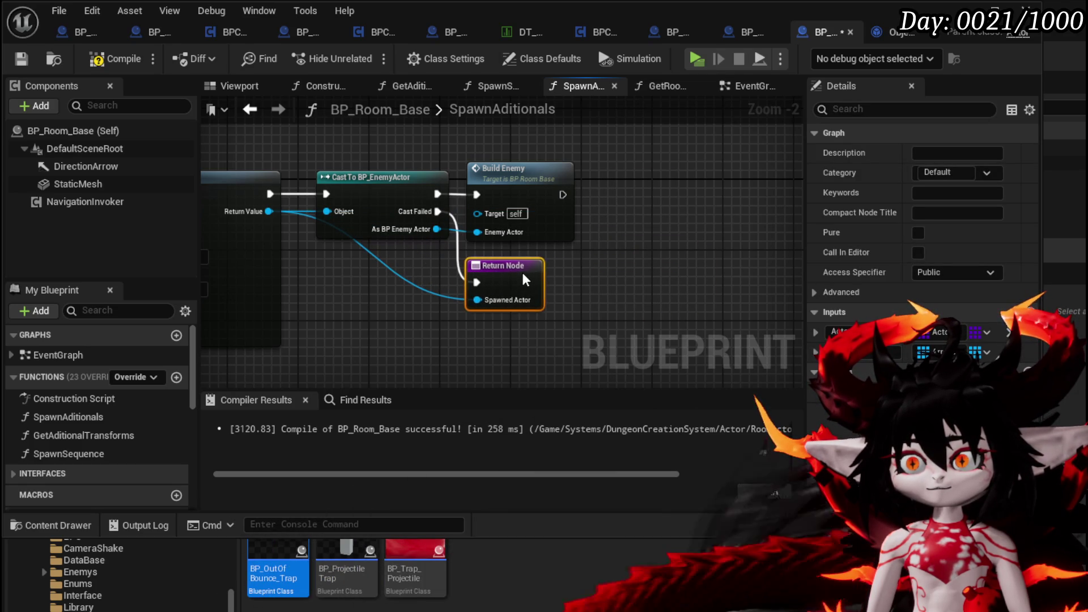
pyautogui.click(449, 211)
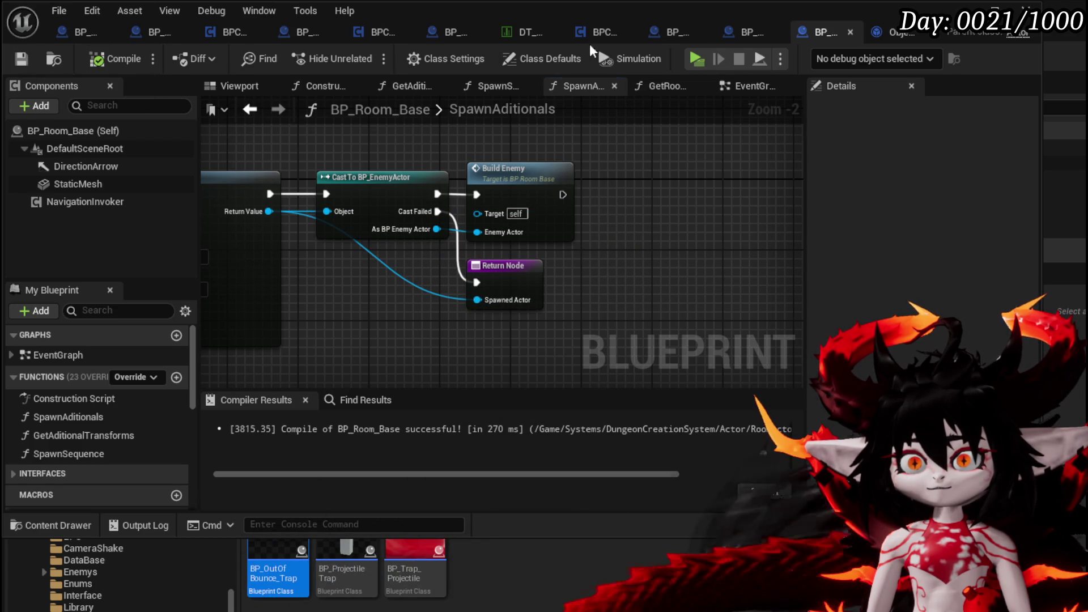
pyautogui.click(966, 10)
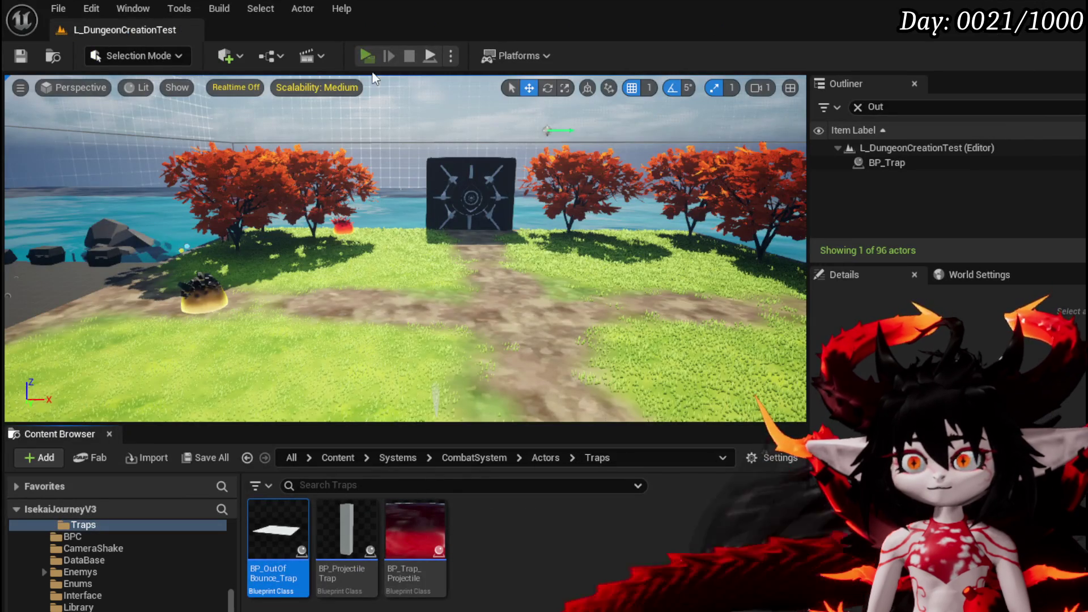
# - Start play, travel to the Floating Island room, and run and jump into its emblem wall
pyautogui.click(367, 56)
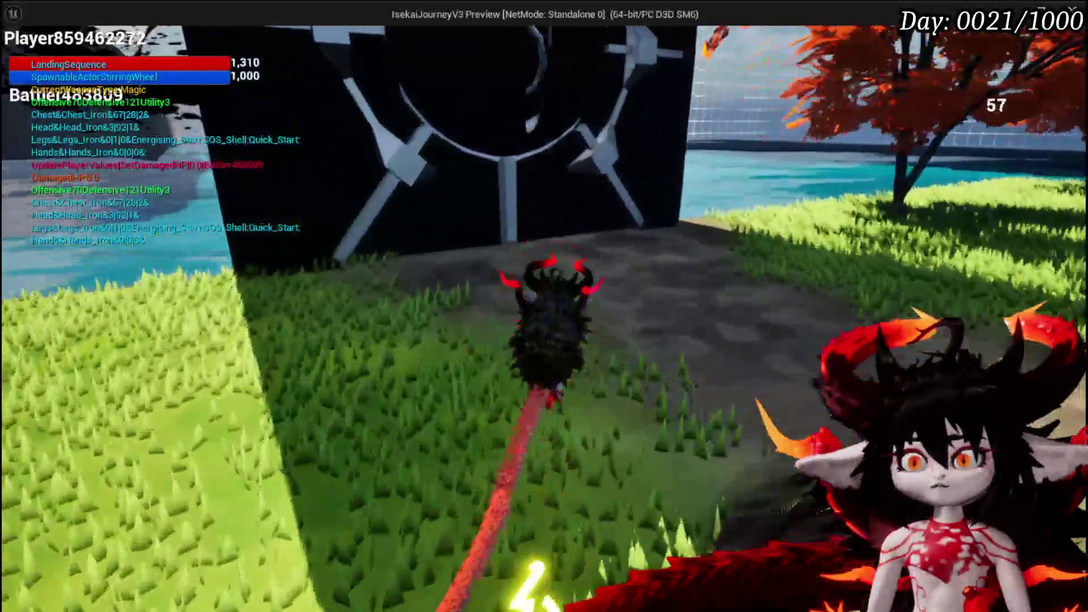
pyautogui.moveTo(512, 347)
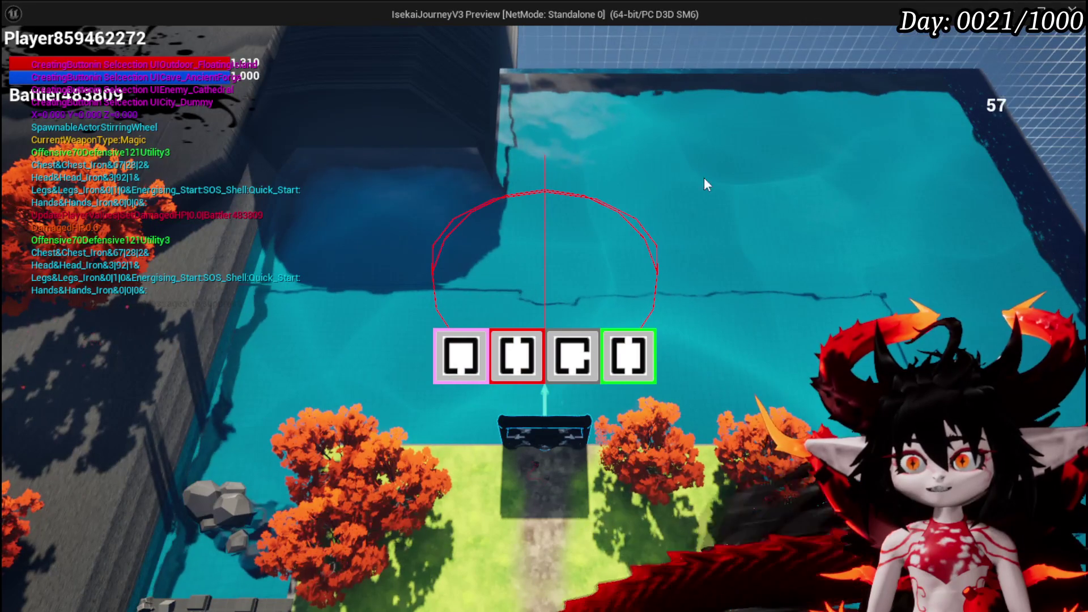
pyautogui.click(636, 362)
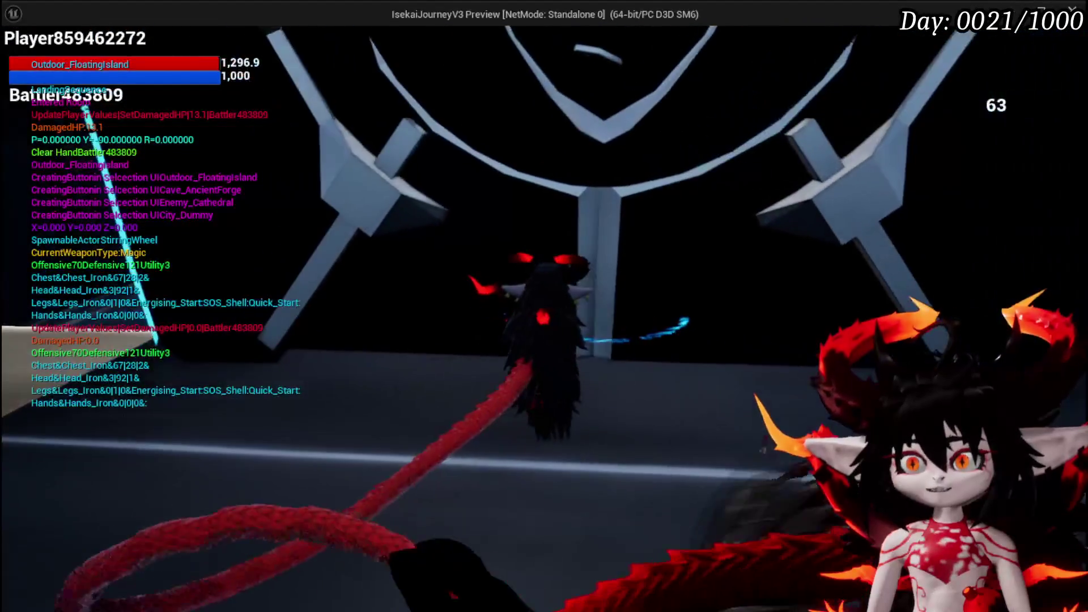
pyautogui.press('w')
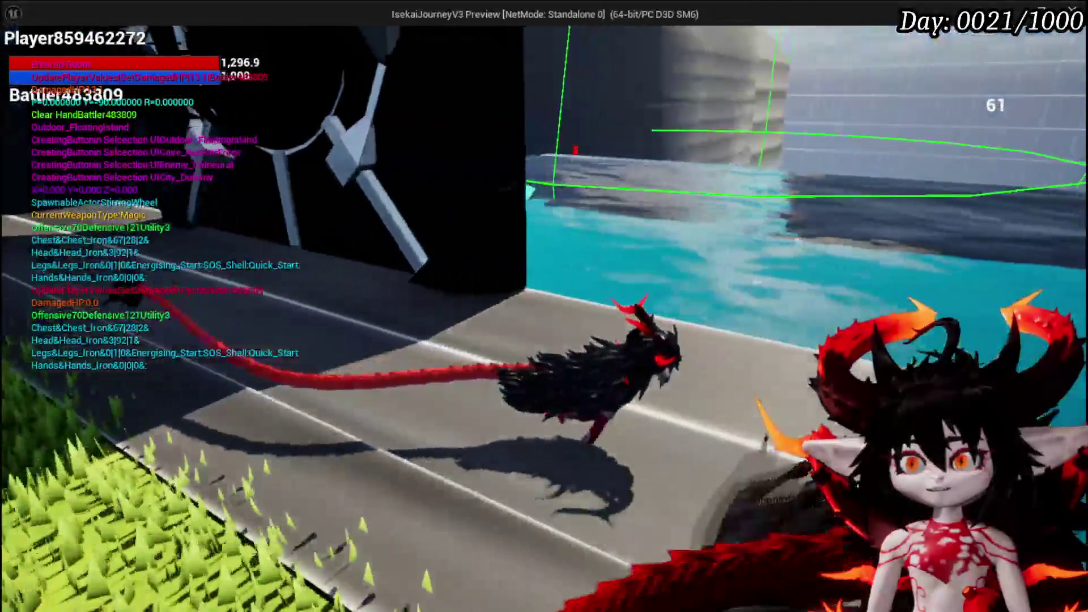
pyautogui.press('w')
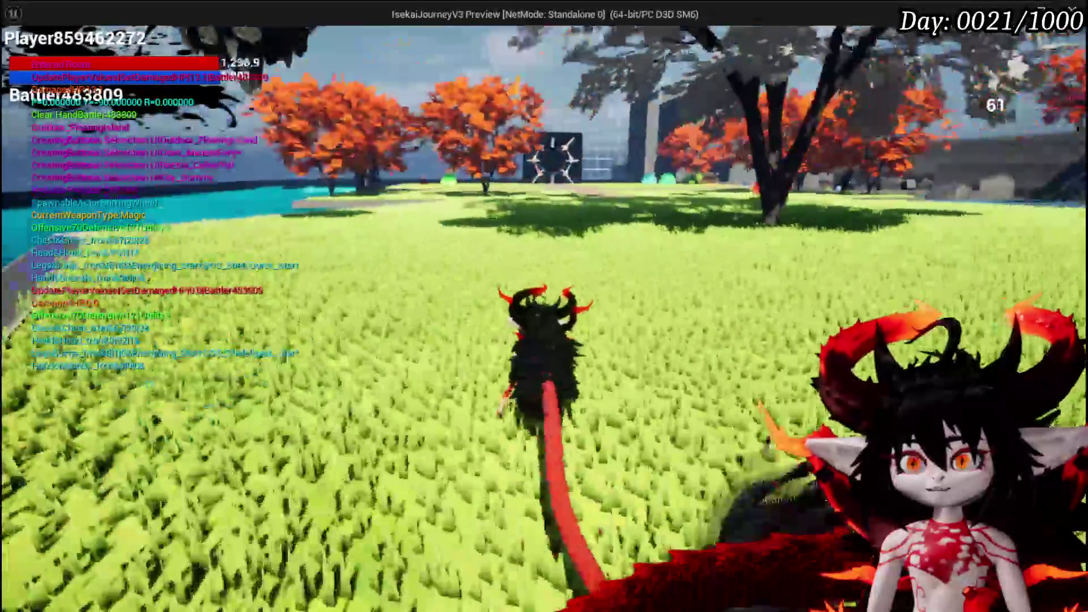
pyautogui.press('w')
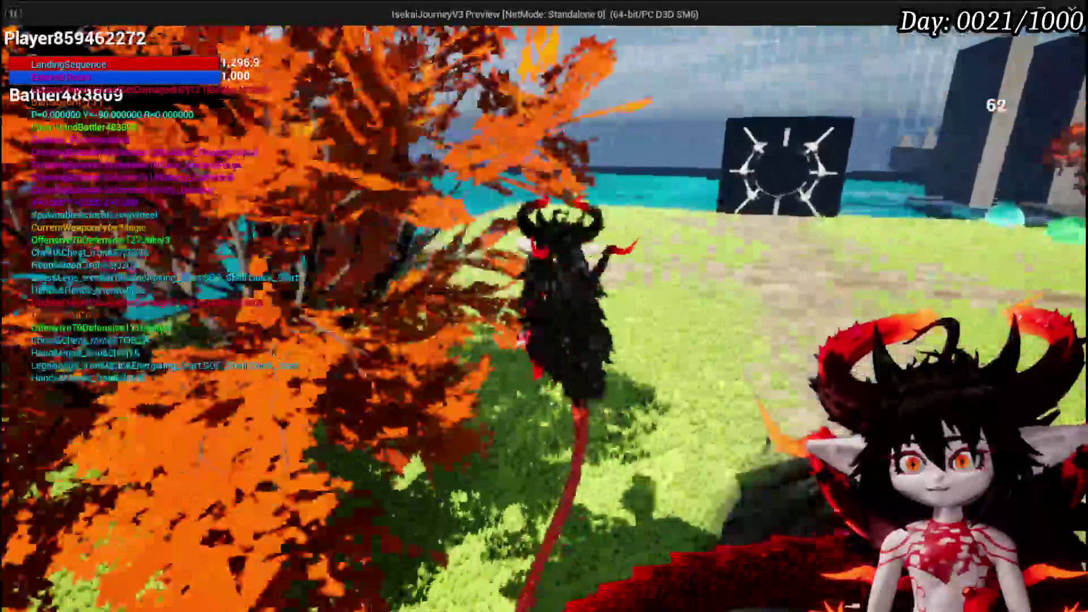
pyautogui.press('space')
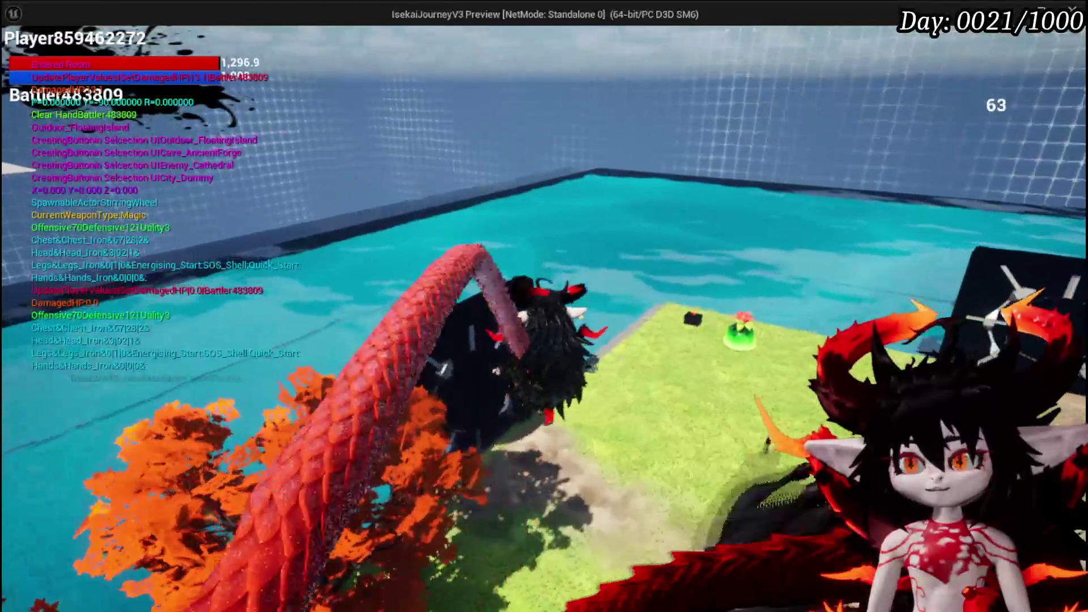
pyautogui.press('w')
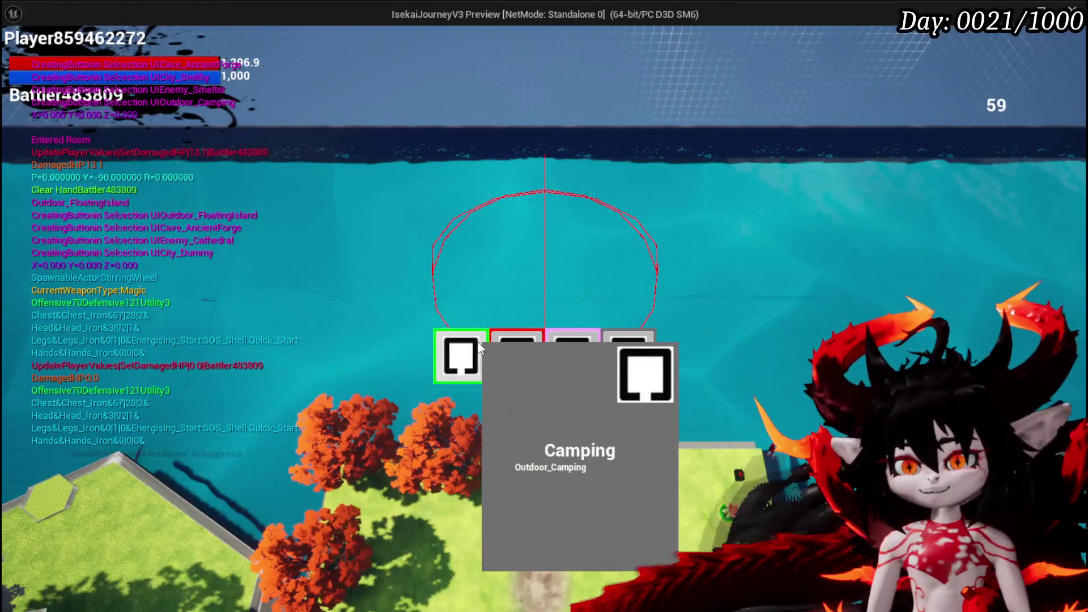
# - Move through the Smelter, Shallow Water and Canyon rooms, then pick the Cathedral room
pyautogui.click(526, 365)
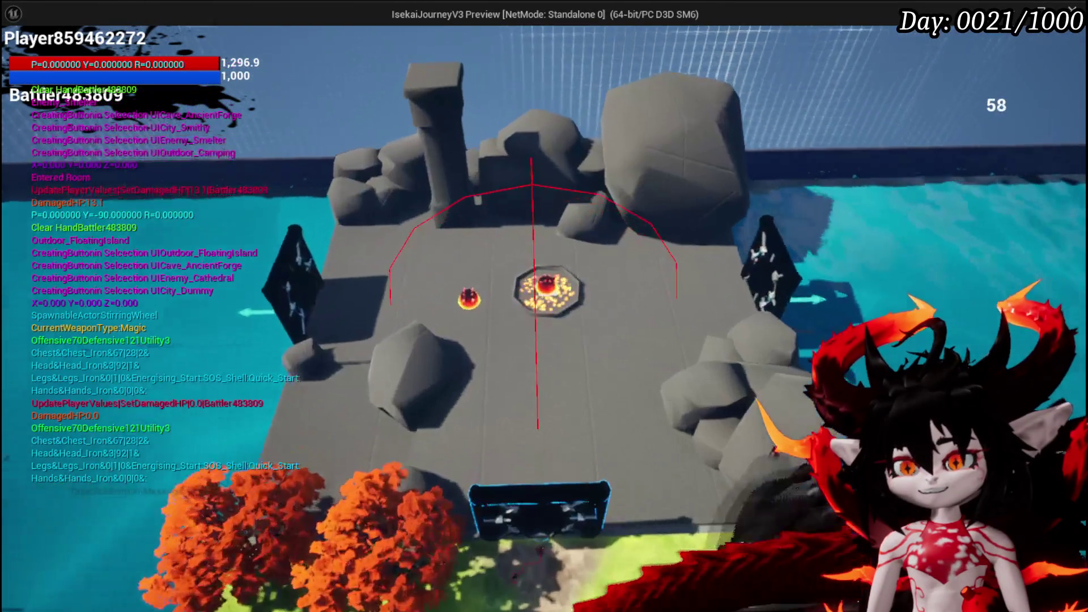
pyautogui.press('w')
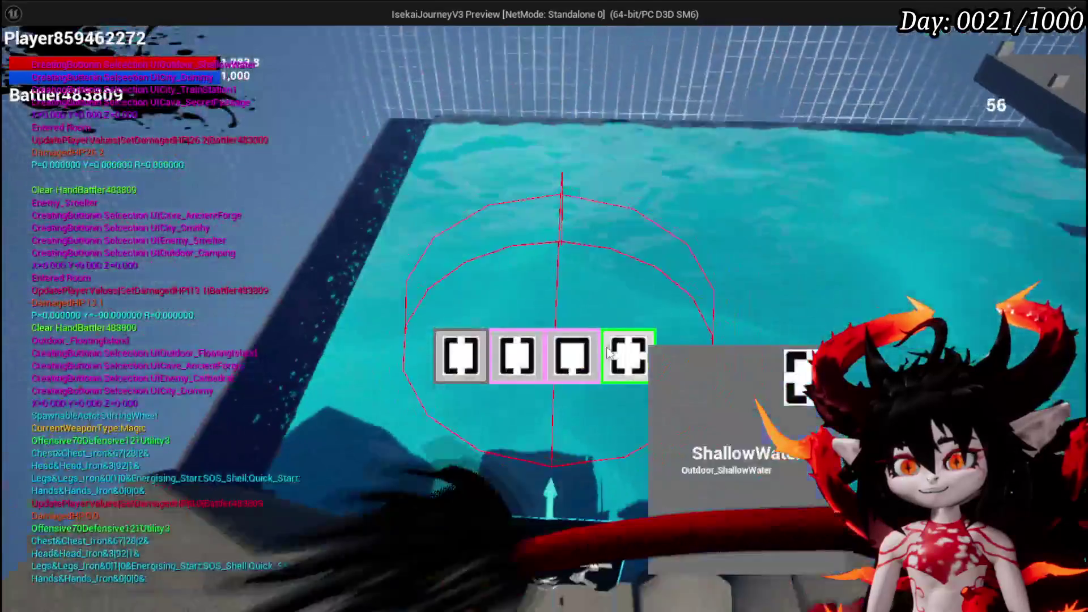
pyautogui.moveTo(532, 359)
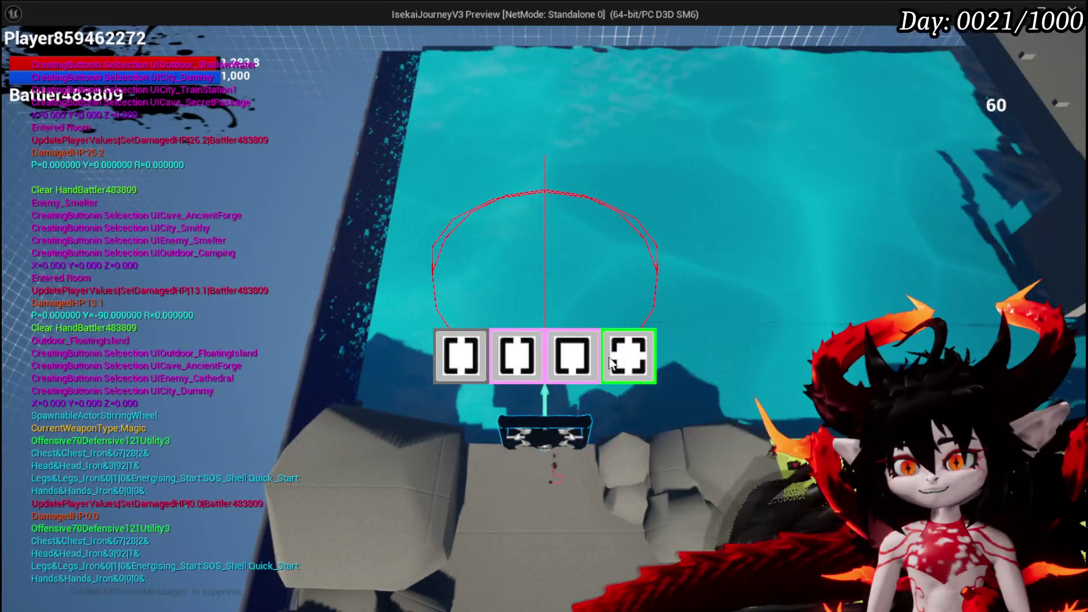
pyautogui.click(623, 356)
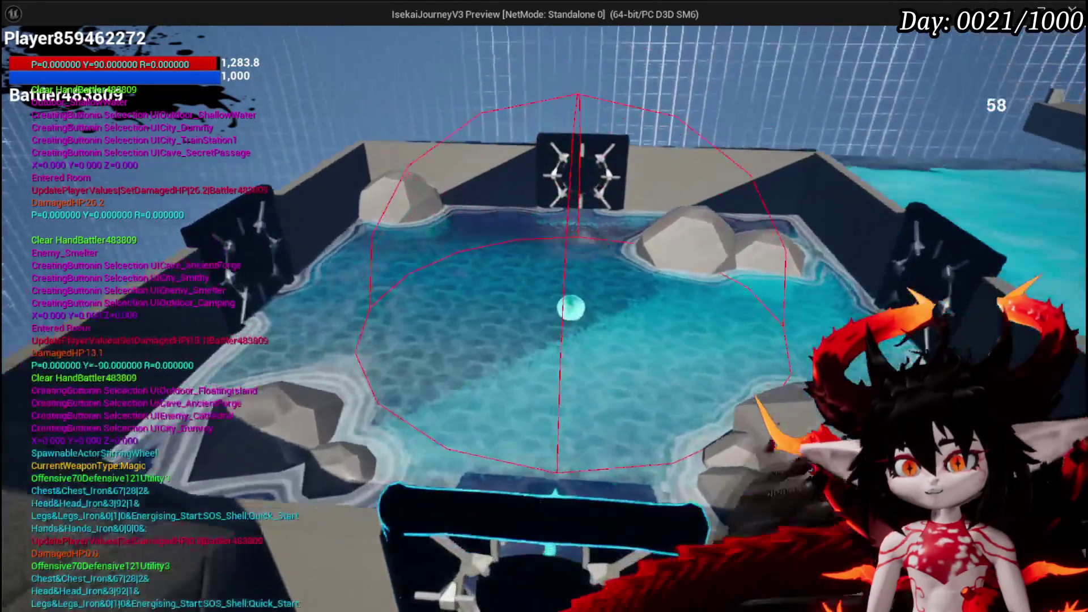
pyautogui.press('w')
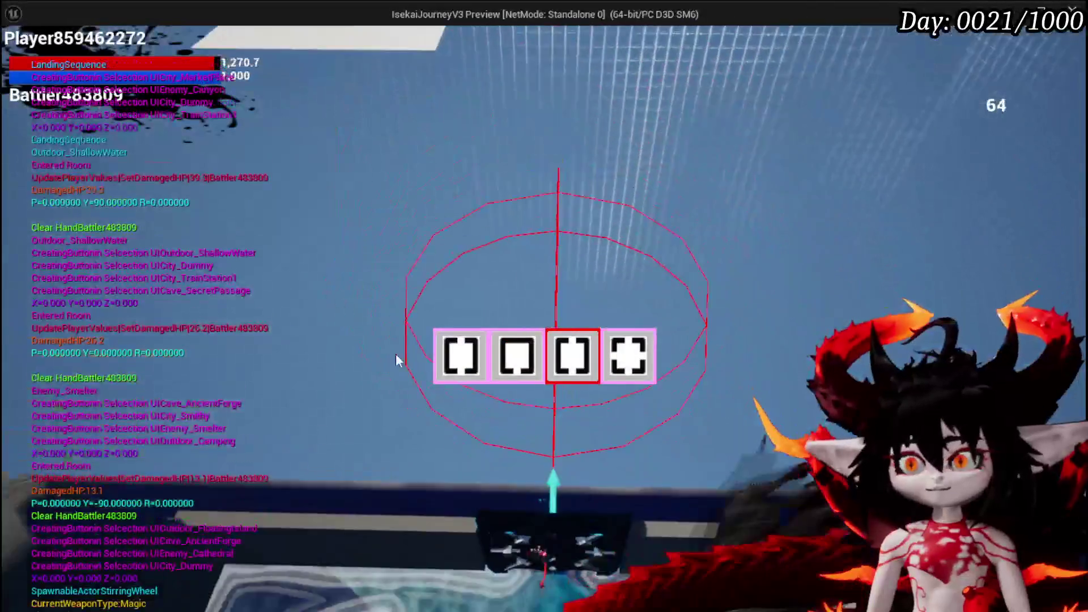
pyautogui.click(573, 350)
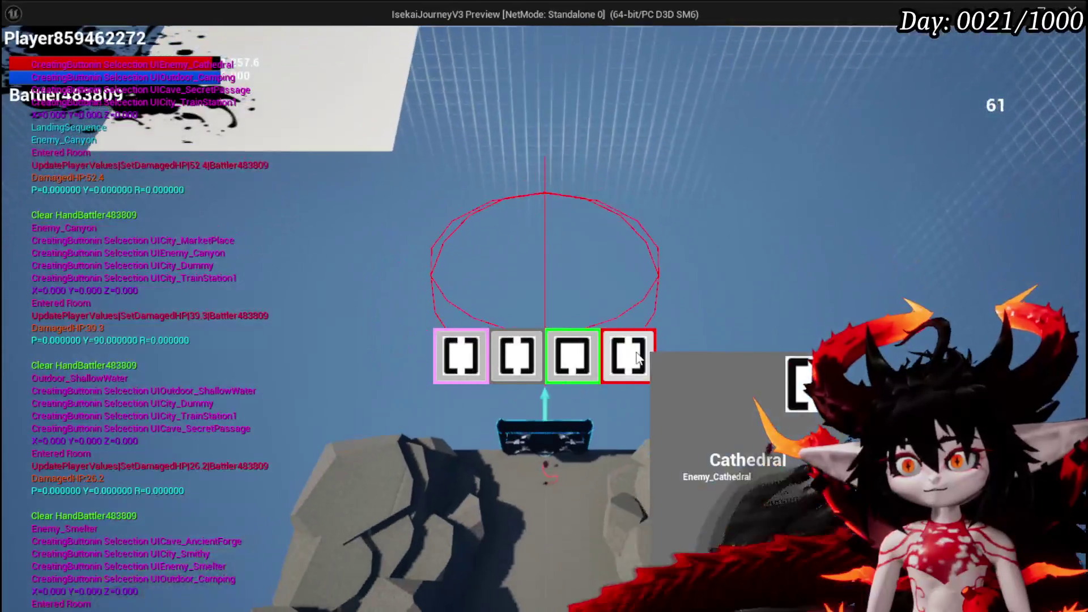
pyautogui.click(636, 352)
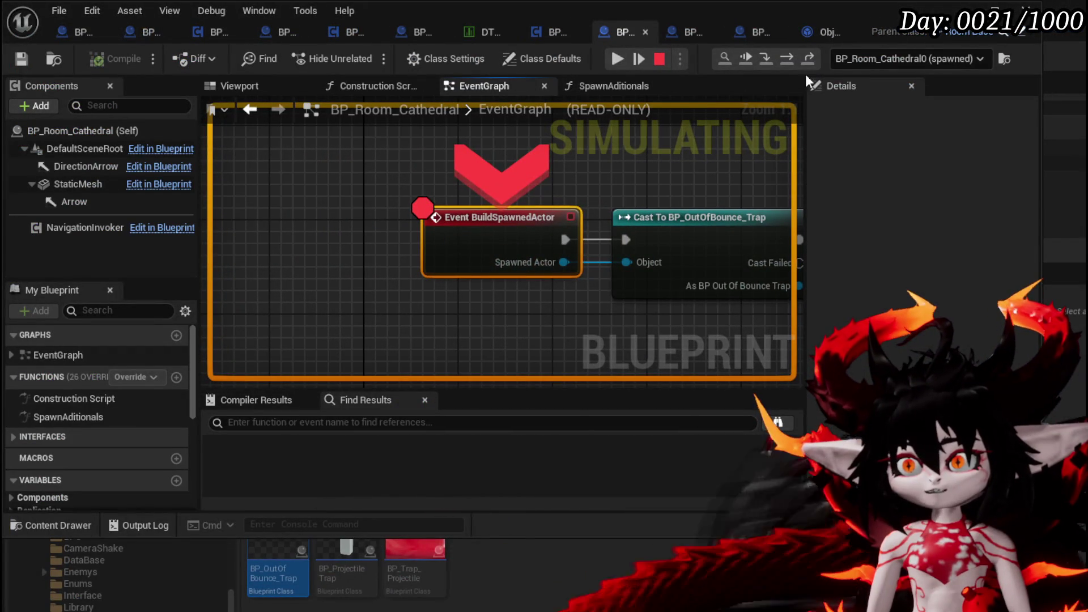
# - Step from the BuildSpawnedActor breakpoint into the trap Cast node and resume the game preview
pyautogui.click(794, 60)
pyautogui.moveTo(583, 282)
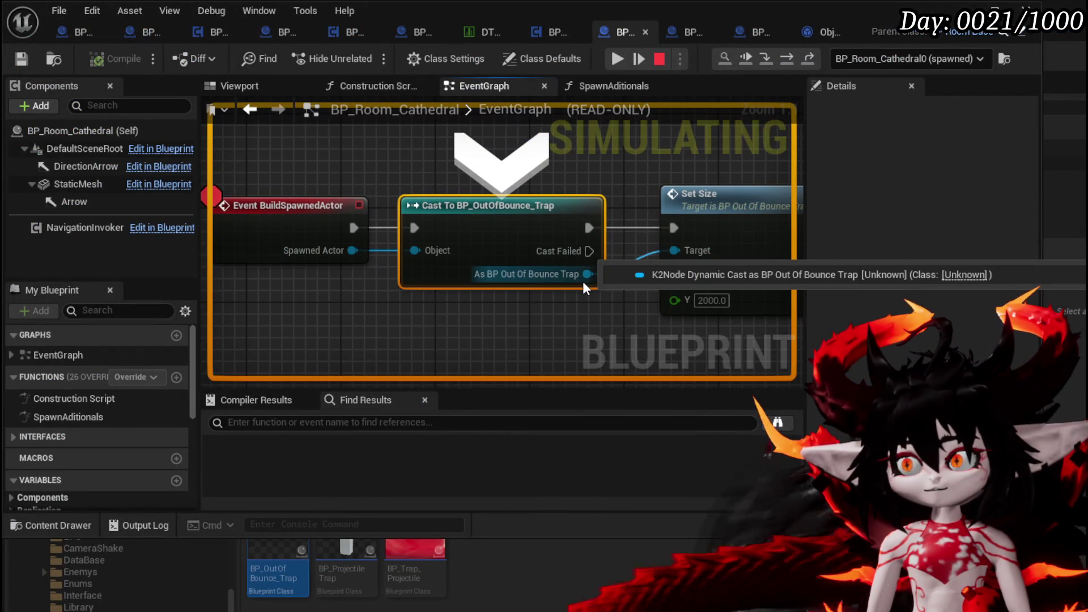
pyautogui.click(617, 59)
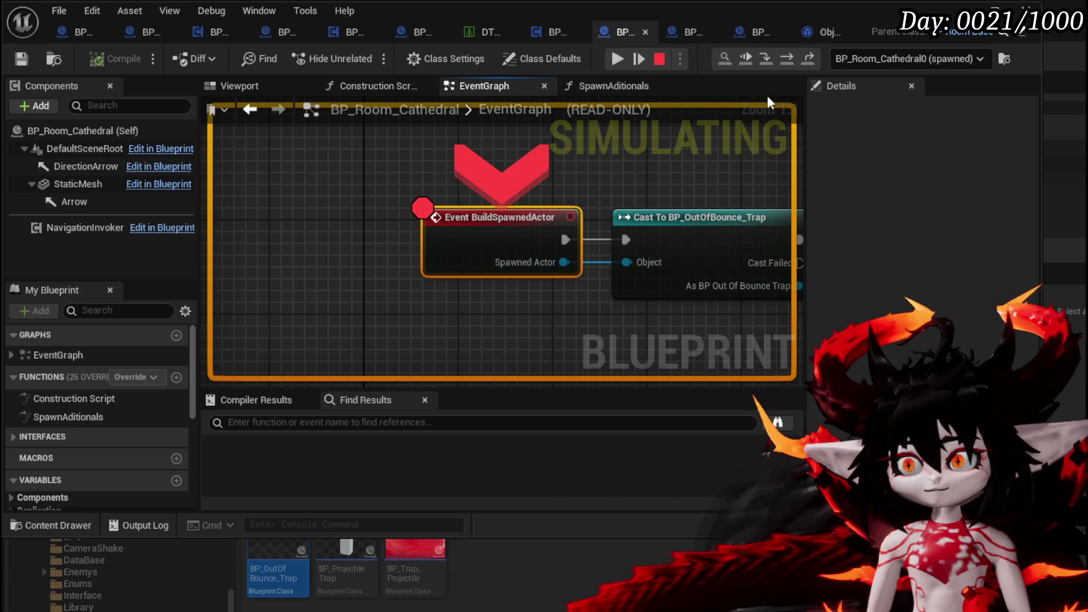
pyautogui.click(791, 60)
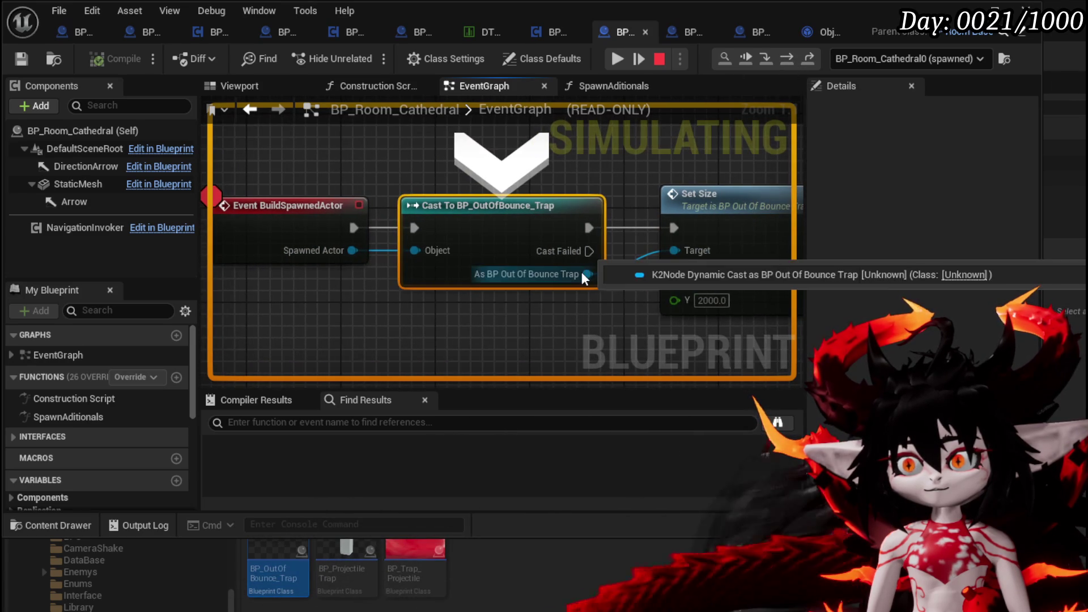
pyautogui.click(619, 59)
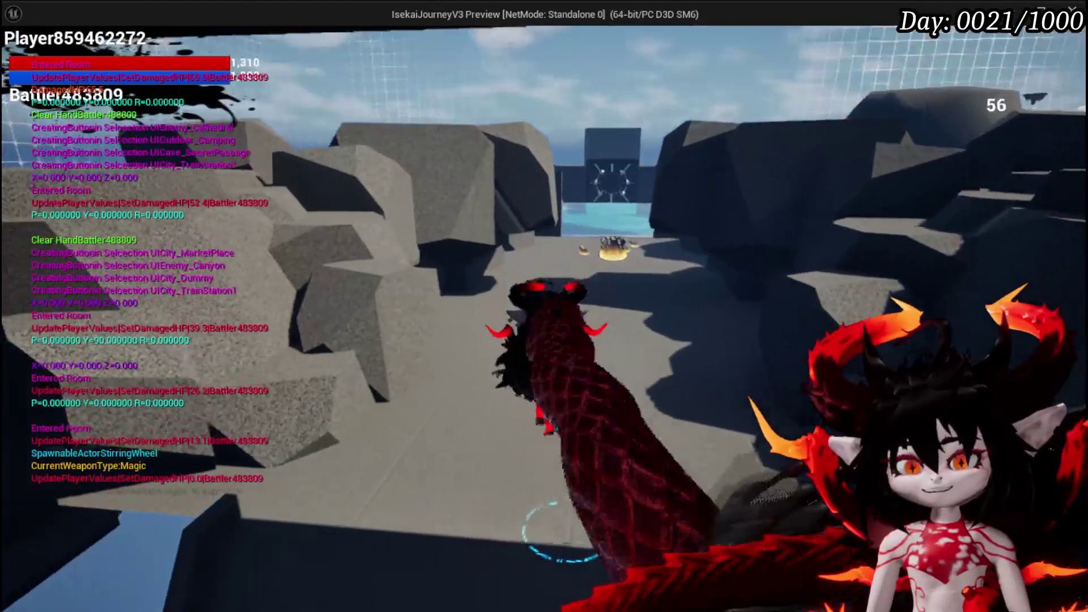
# - Stop play and set the trap's Set Size X and Y to 3000
pyautogui.press('Escape')
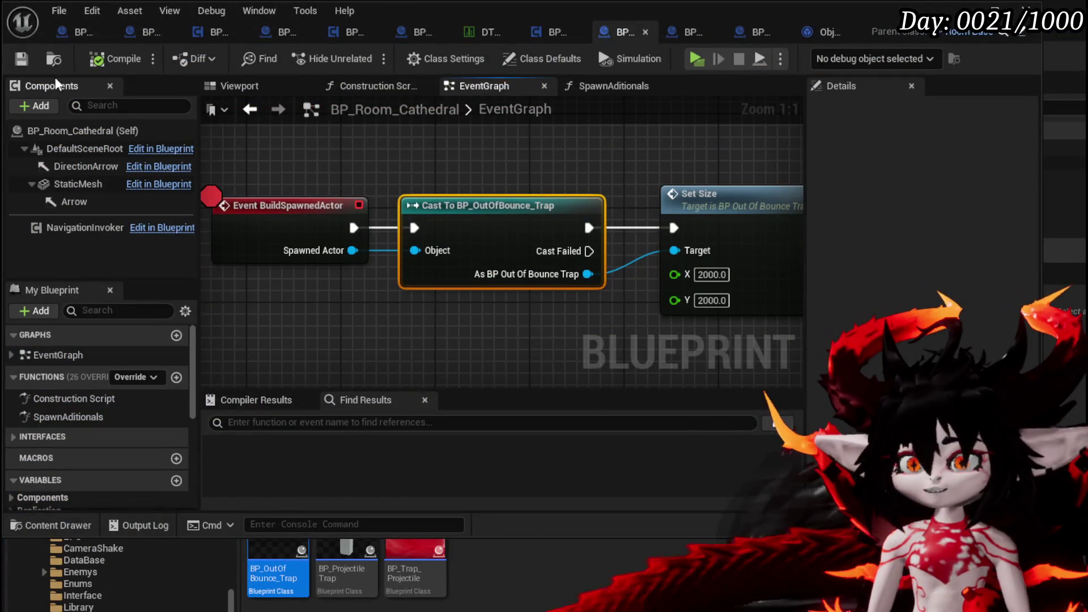
pyautogui.click(21, 59)
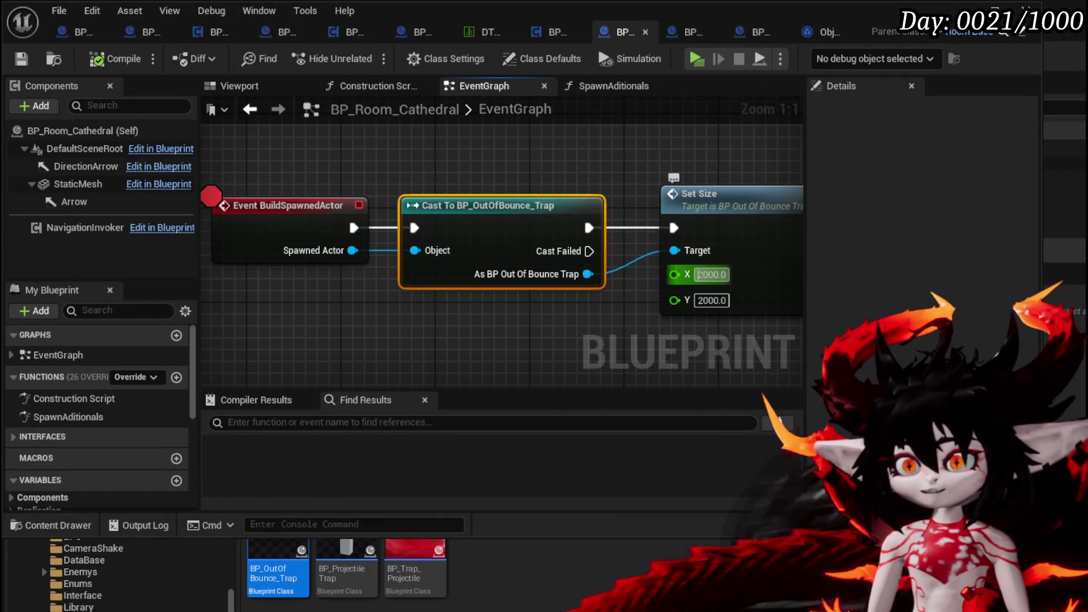
pyautogui.write('3')
pyautogui.press('Return')
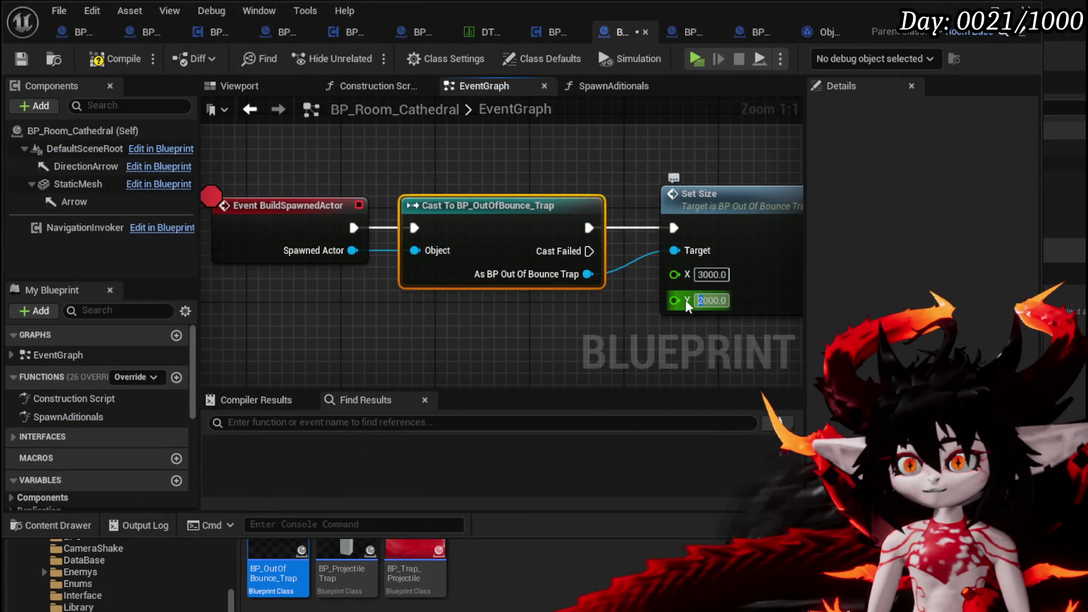
pyautogui.write('3000')
pyautogui.click(85, 62)
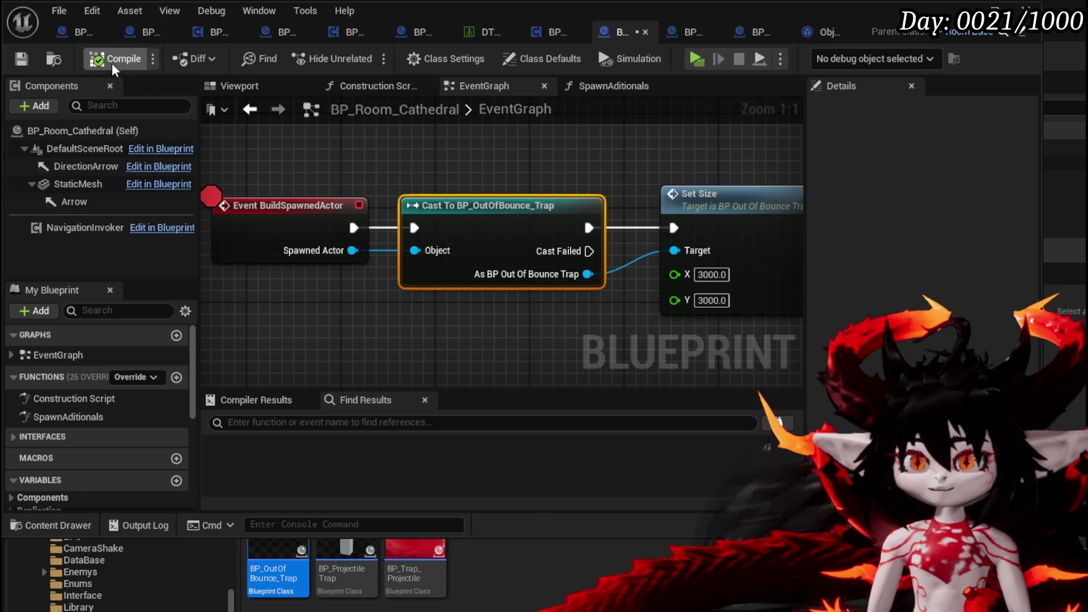
# - Remove the breakpoint from Event BuildSpawnedActor and pan along the node chain
pyautogui.rightClick(268, 205)
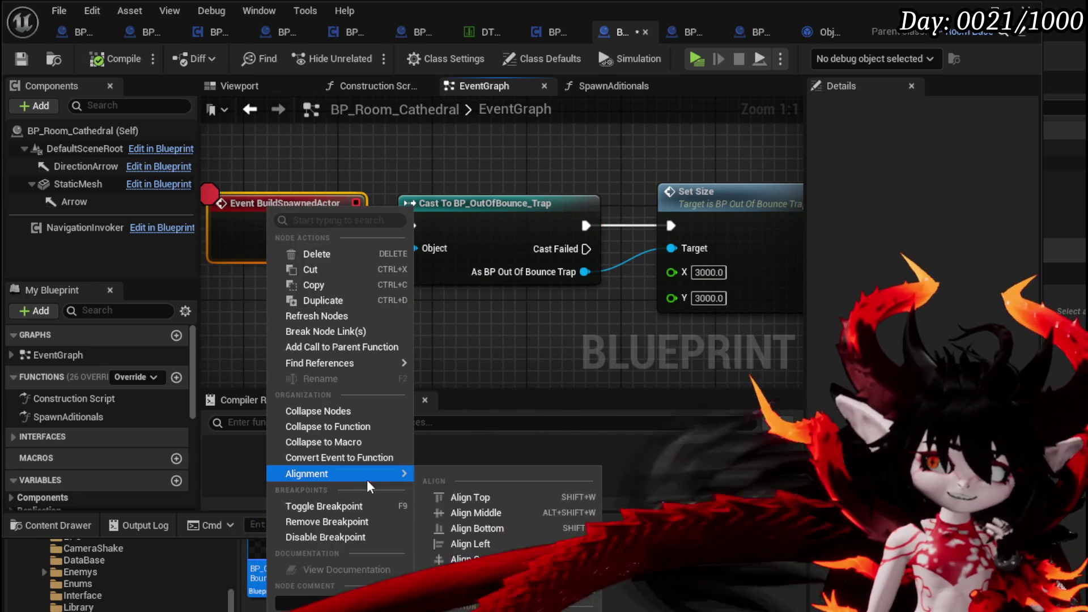
pyautogui.click(352, 522)
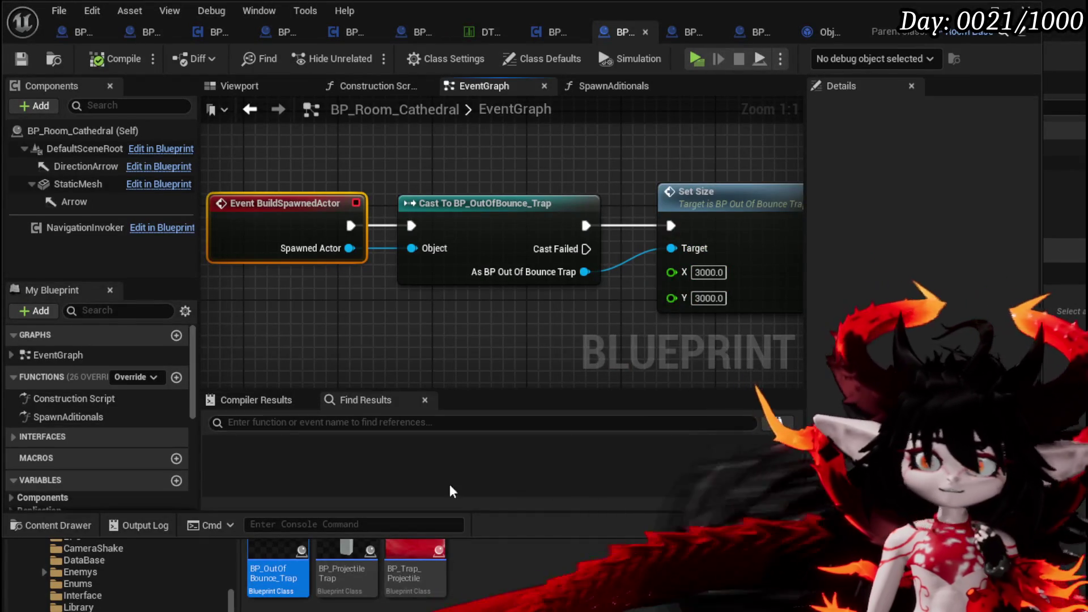
pyautogui.moveTo(609, 322)
pyautogui.mouseDown()
pyautogui.moveTo(444, 315)
pyautogui.moveTo(508, 322)
pyautogui.mouseUp()
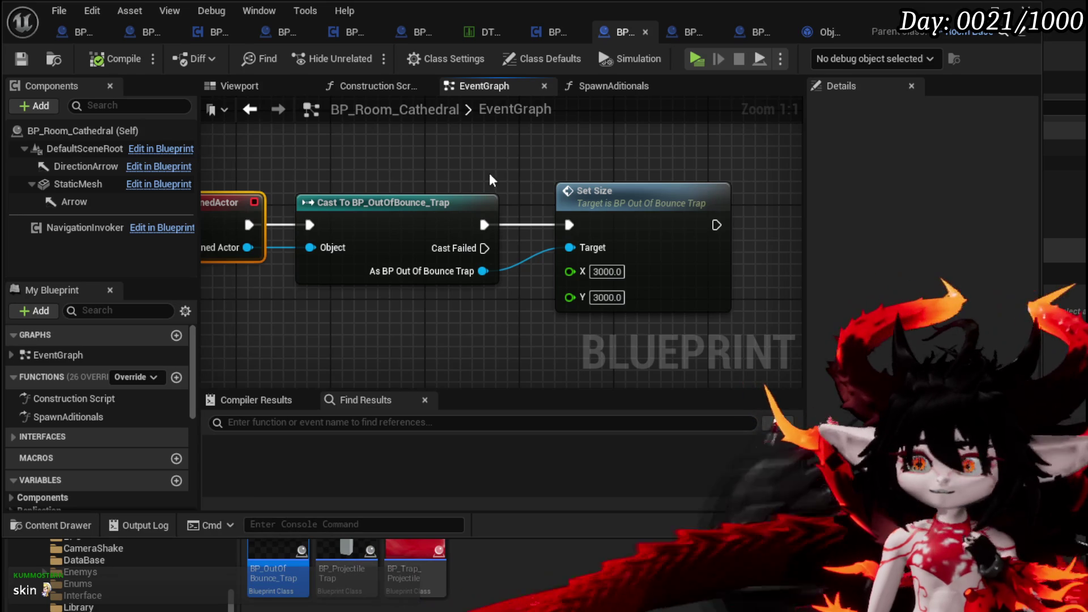
pyautogui.moveTo(491, 182); pyautogui.dragTo(553, 174)
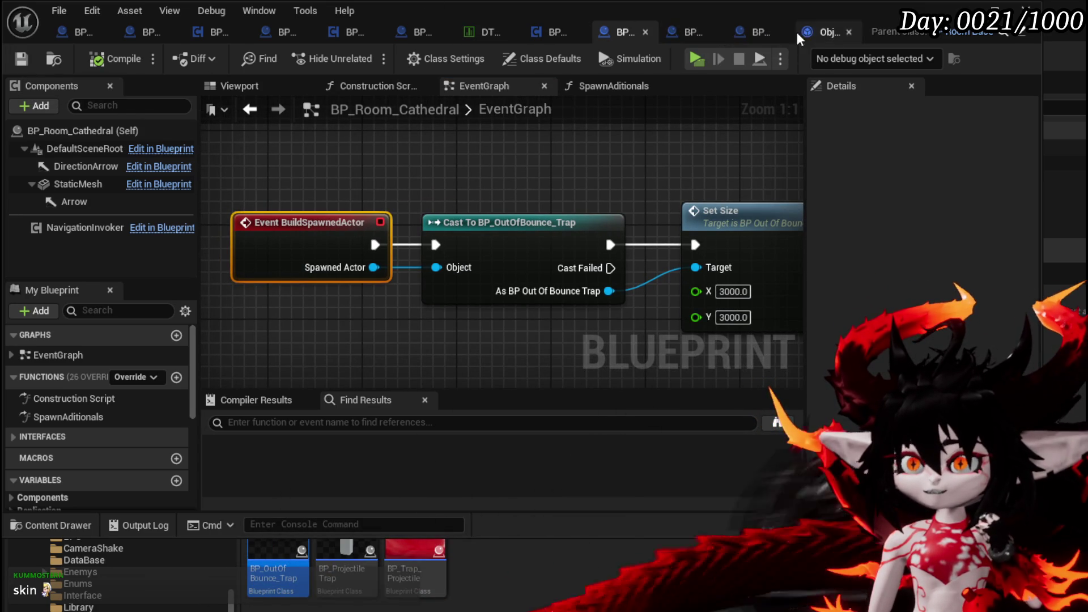
pyautogui.click(685, 31)
# - Move the trap graph's Make Vector node up beside Set Box Extent
pyautogui.moveTo(431, 167)
pyautogui.mouseDown()
pyautogui.moveTo(380, 172)
pyautogui.moveTo(362, 158)
pyautogui.moveTo(448, 142)
pyautogui.mouseUp()
pyautogui.scroll(2, 448, 142)
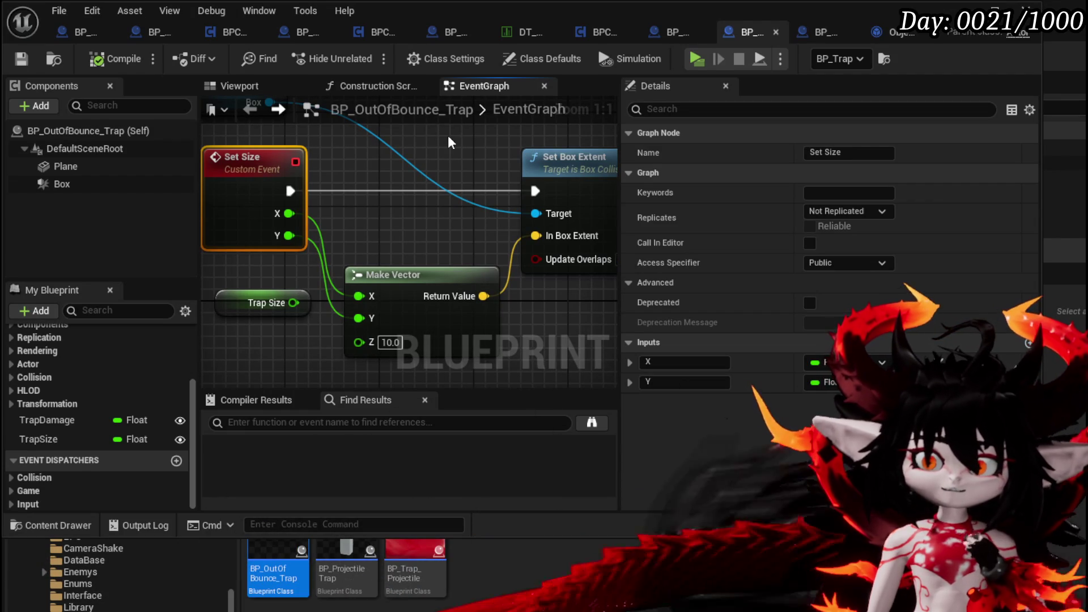
pyautogui.moveTo(408, 272); pyautogui.dragTo(404, 215)
pyautogui.click(415, 164)
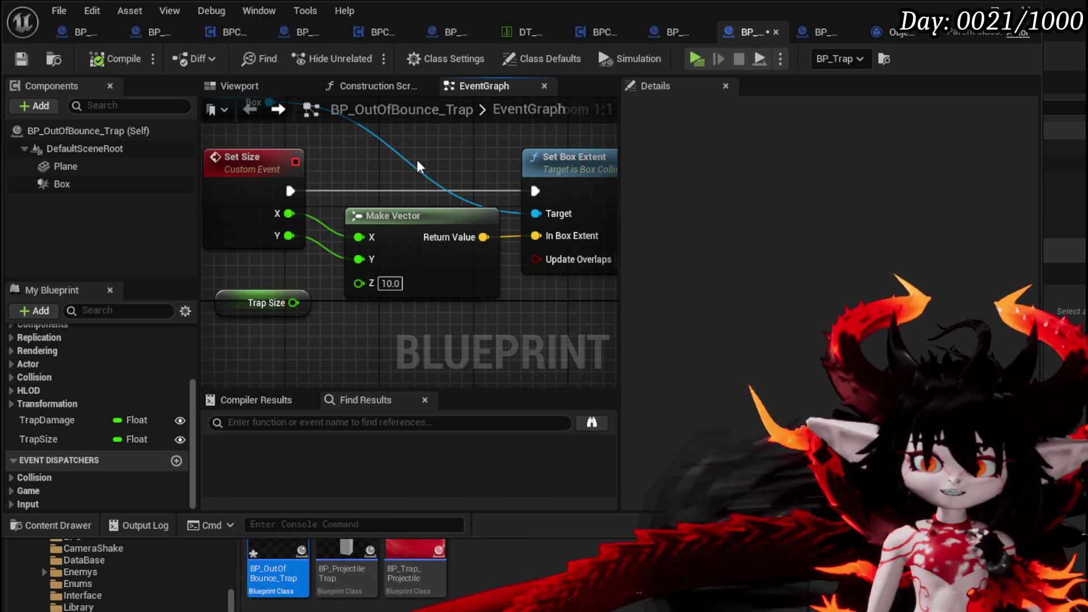
pyautogui.moveTo(417, 166); pyautogui.dragTo(370, 163)
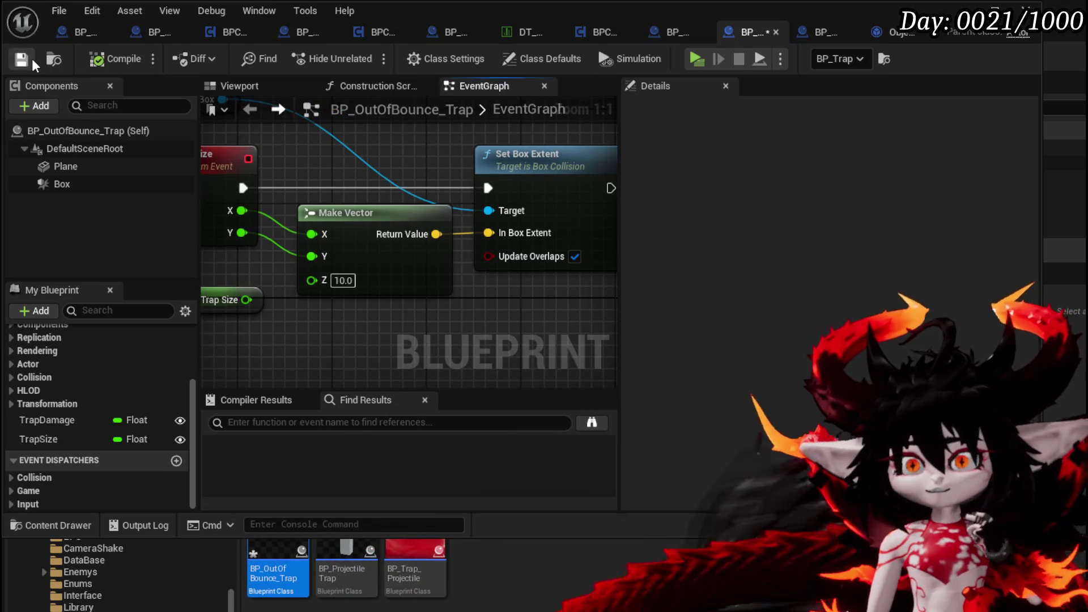
pyautogui.scroll(-2, 458, 148)
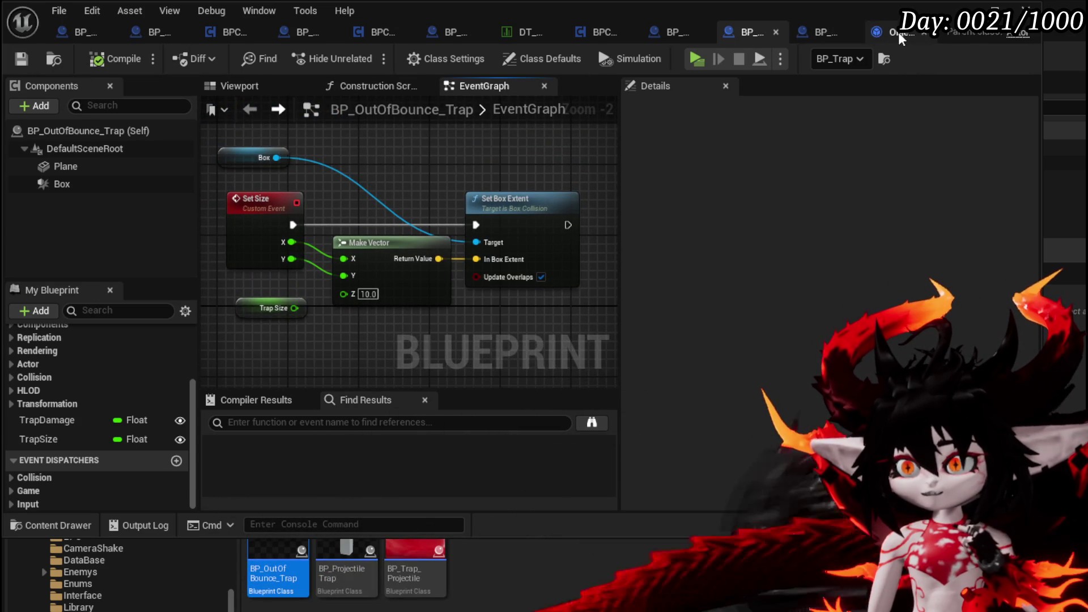
pyautogui.click(816, 39)
# - Pan across the For Each Loop, GET and SpawnActor nodes of BP_Room_Base's SpawnAditionals
pyautogui.moveTo(655, 214); pyautogui.dragTo(740, 182)
pyautogui.moveTo(471, 170); pyautogui.dragTo(748, 163)
pyautogui.moveTo(422, 175)
pyautogui.mouseDown()
pyautogui.moveTo(518, 156)
pyautogui.moveTo(475, 163)
pyautogui.mouseUp()
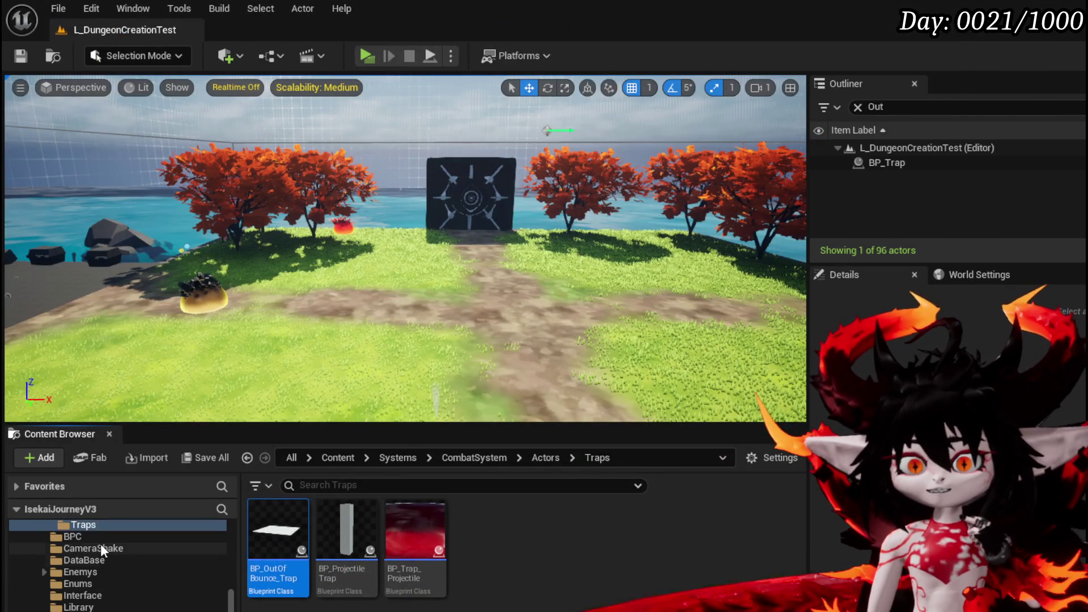
pyautogui.click(98, 548)
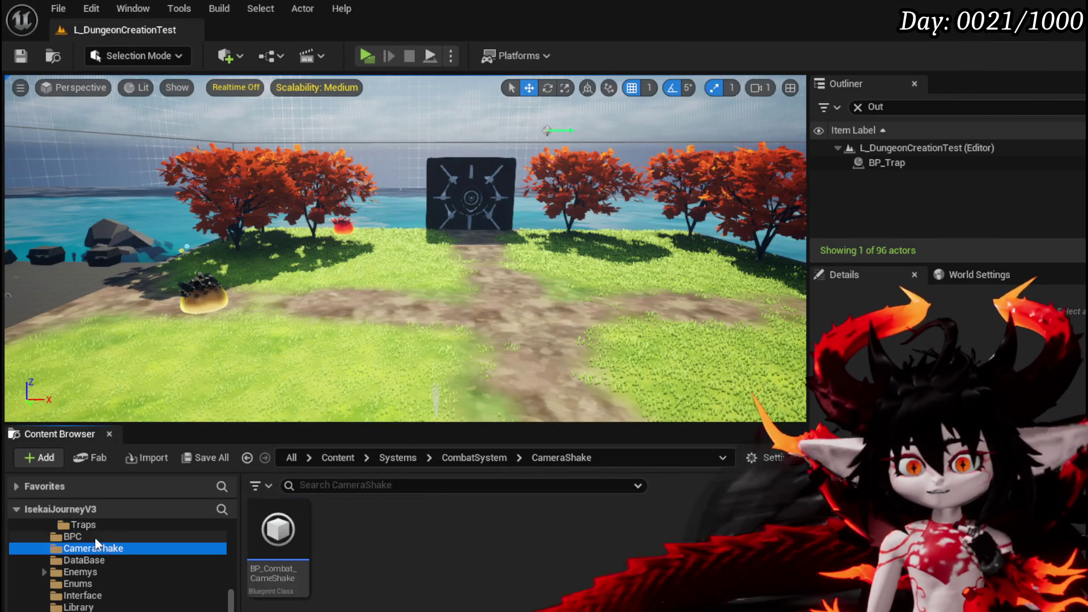
# - Browse to the Systems > BPC folder and open BPC_MC_PlatformerMovement
pyautogui.click(73, 536)
pyautogui.scroll(3, 103, 576)
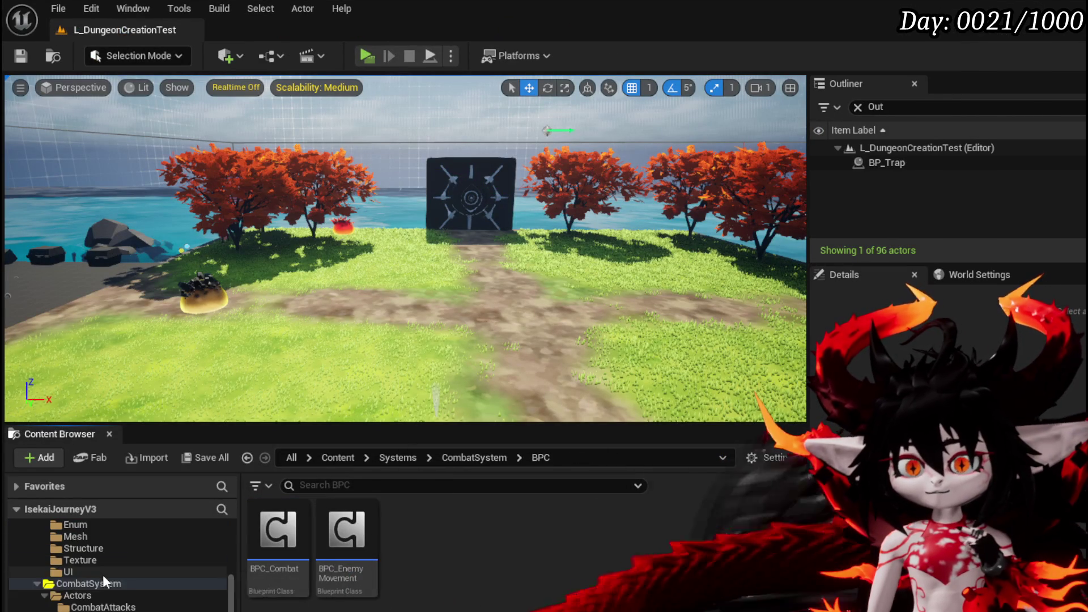
pyautogui.scroll(3, 103, 574)
pyautogui.click(83, 538)
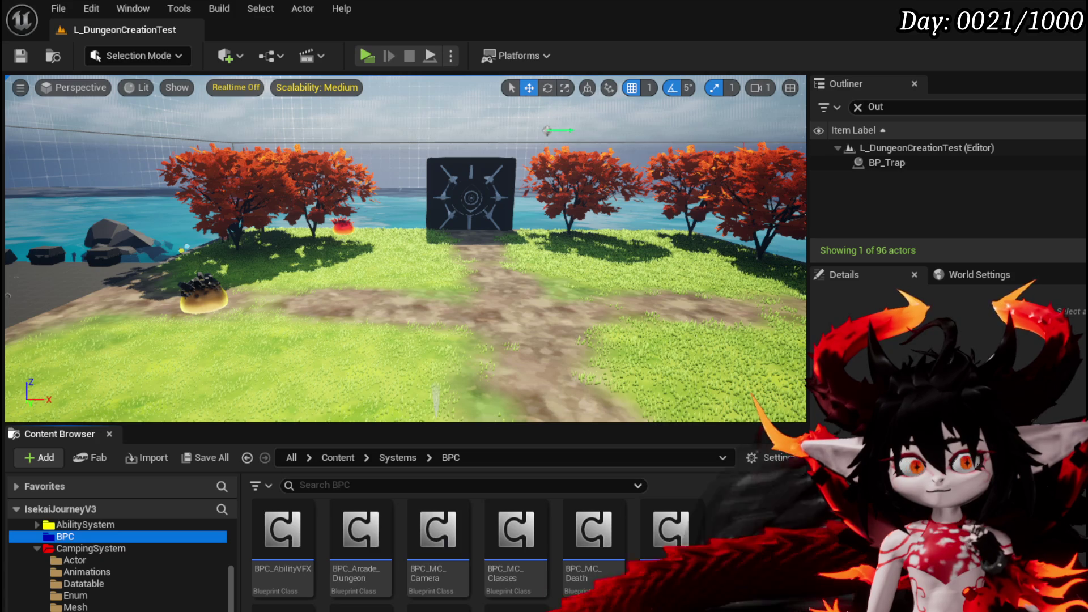
pyautogui.scroll(-2, 791, 562)
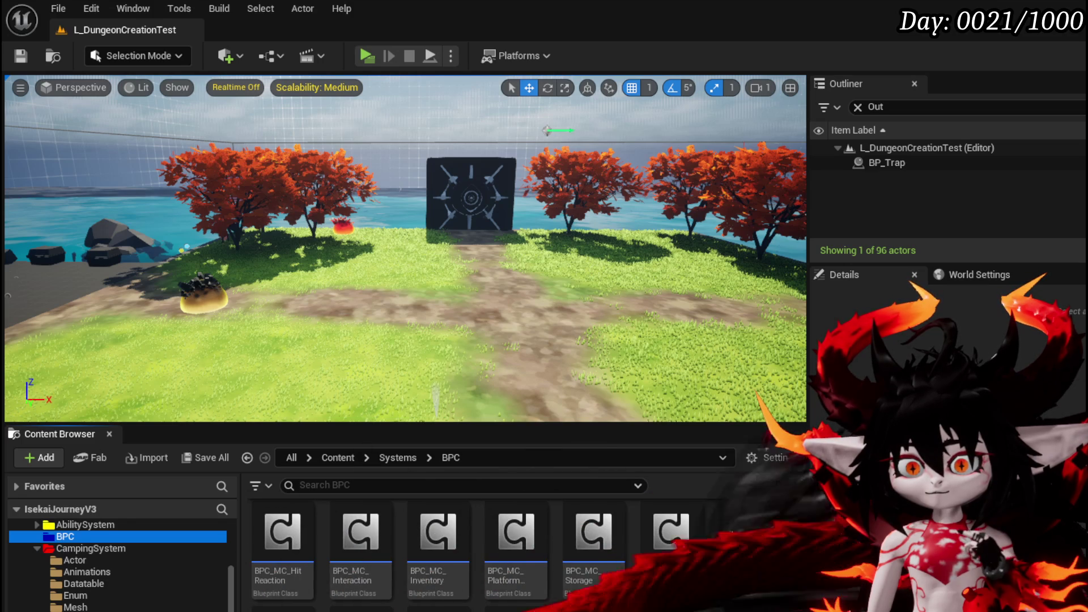
pyautogui.scroll(-2, 517, 567)
pyautogui.doubleClick(517, 581)
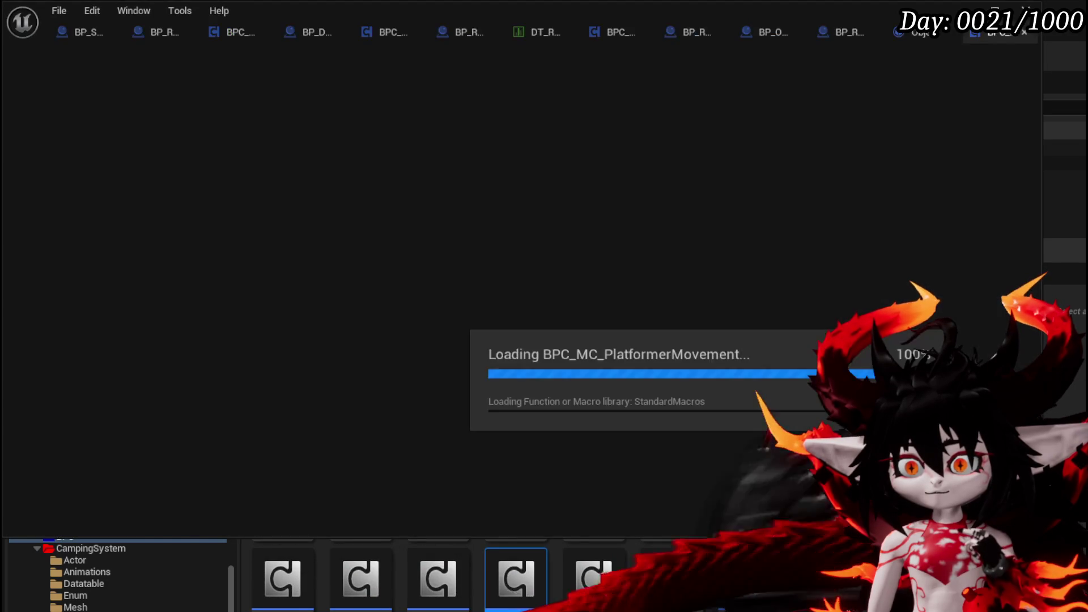
# - Zoom out the LandingTrace graph, widen the graph panel, and scroll the functions list
pyautogui.scroll(-8, 355, 240)
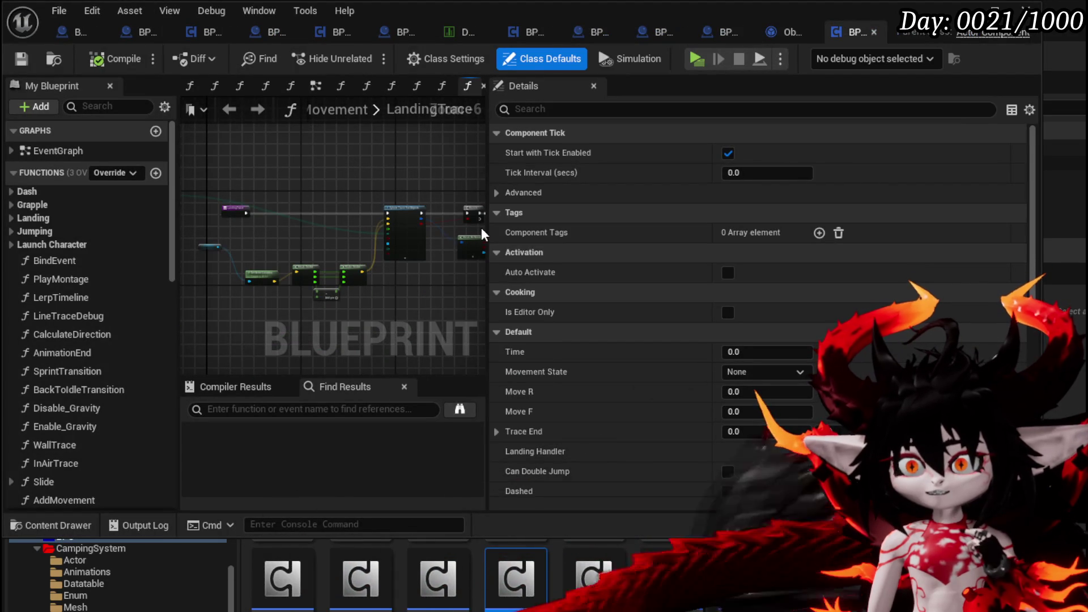
pyautogui.moveTo(486, 227); pyautogui.dragTo(765, 238)
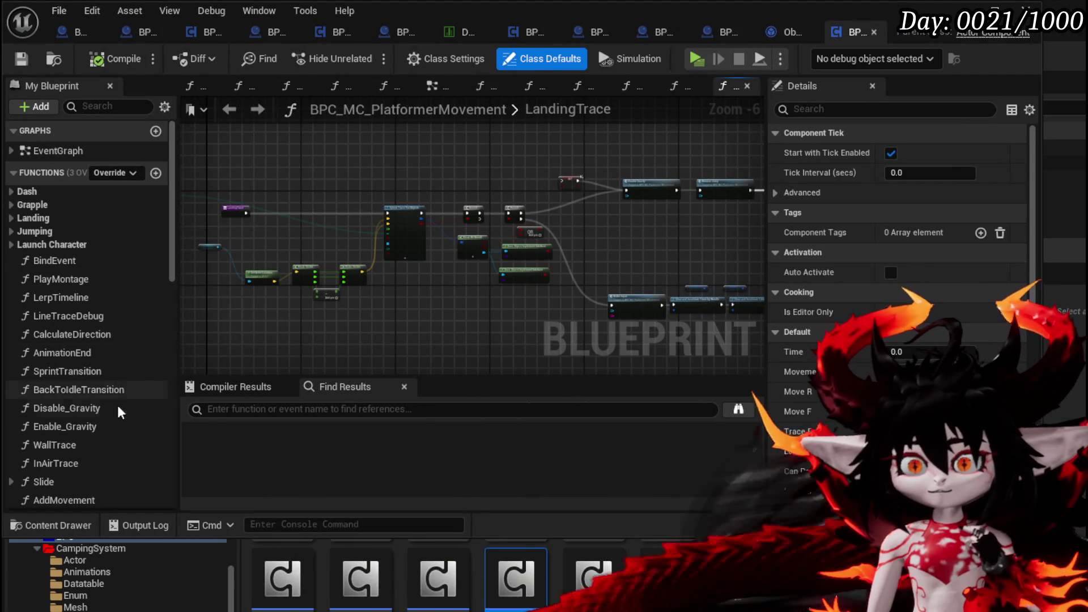
pyautogui.scroll(-5, 122, 328)
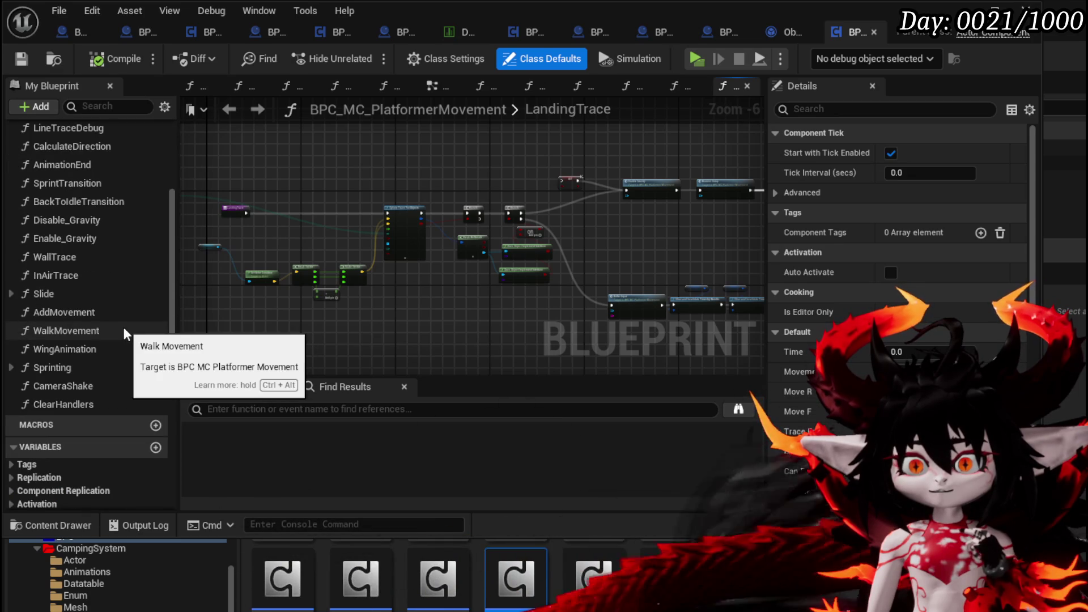
pyautogui.scroll(5, 131, 327)
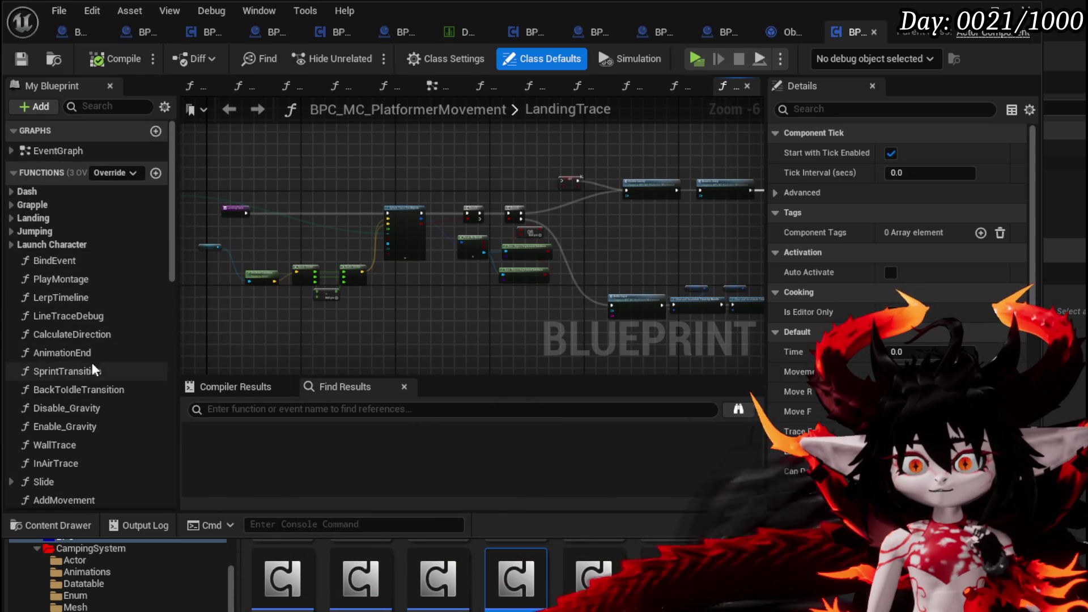
pyautogui.scroll(-2, 90, 362)
pyautogui.scroll(-1, 93, 357)
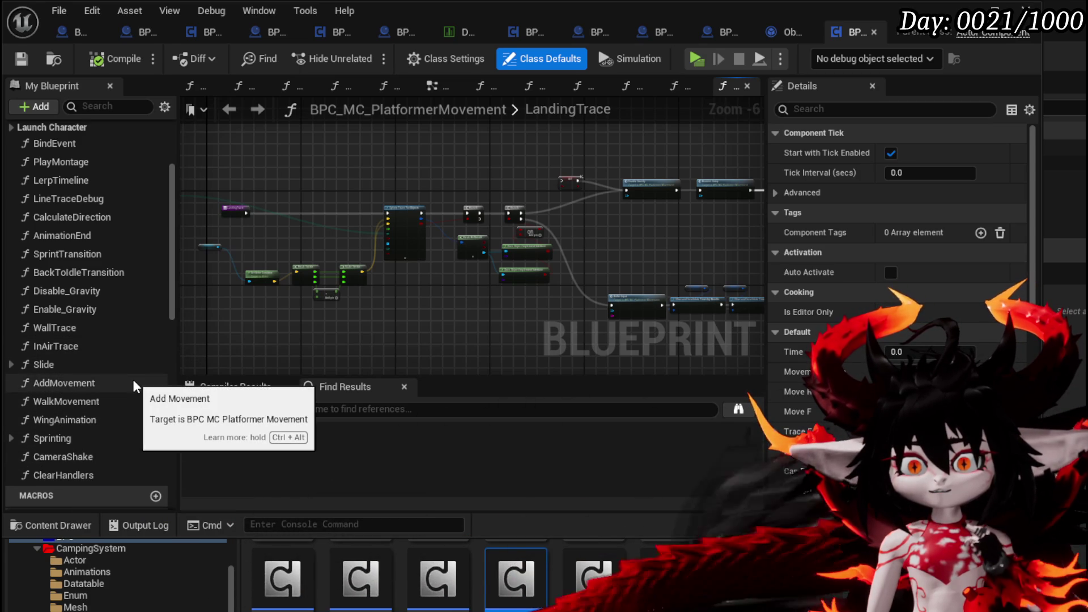
pyautogui.scroll(3, 135, 385)
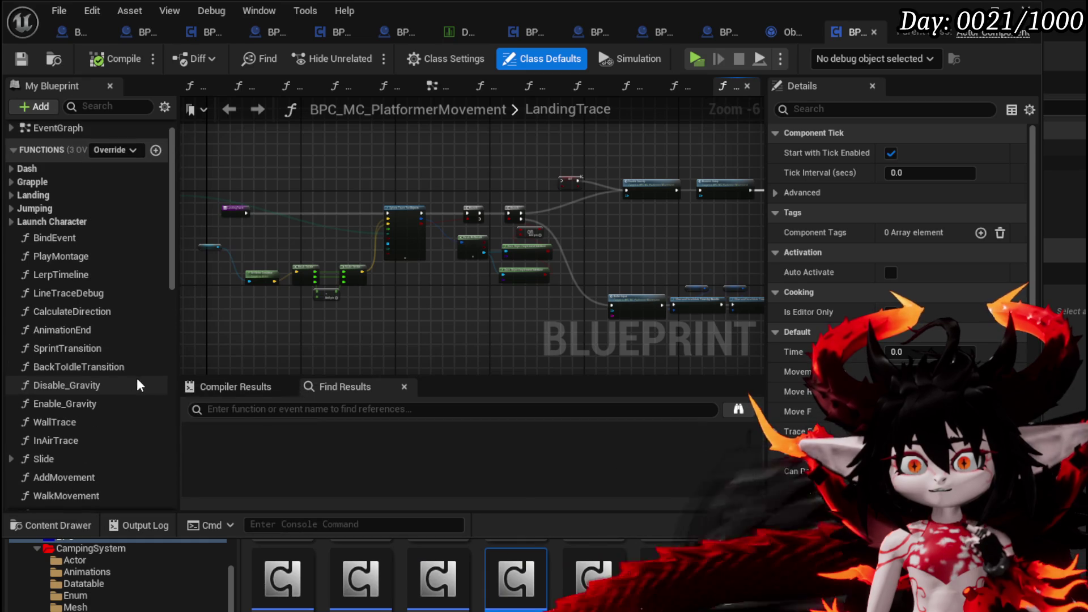
pyautogui.click(238, 411)
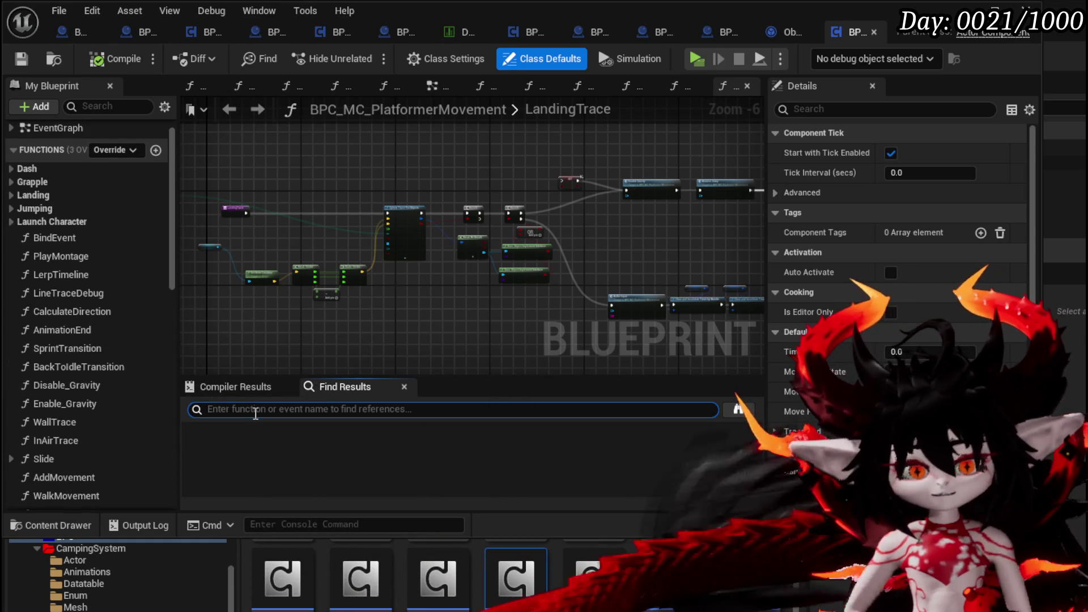
# - Search the blueprint for "Vault" and scroll through the matches
pyautogui.write('Vault')
pyautogui.press('Return')
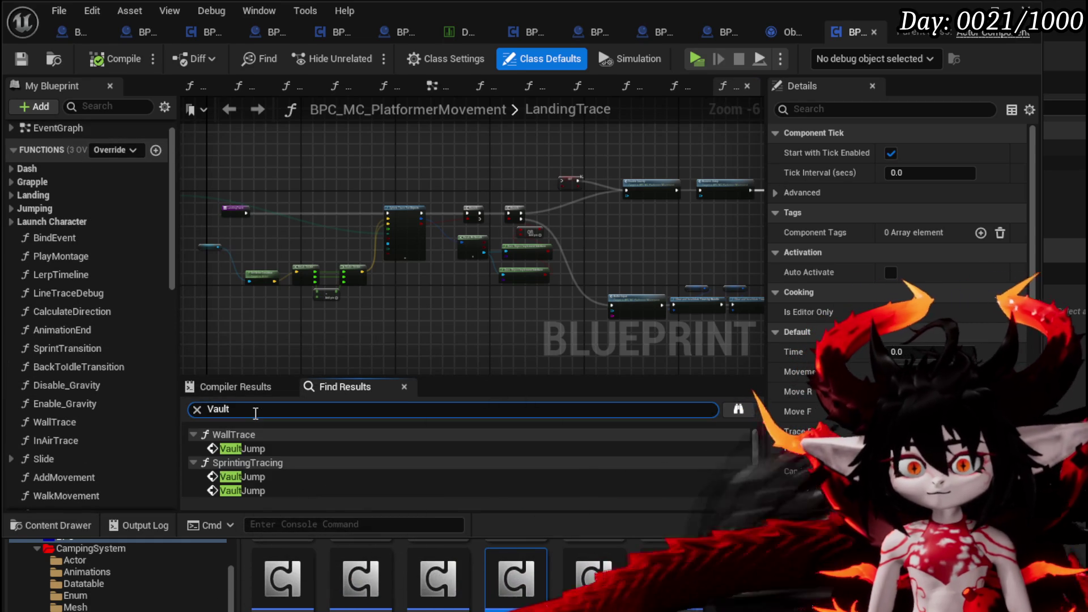
pyautogui.scroll(-5, 330, 460)
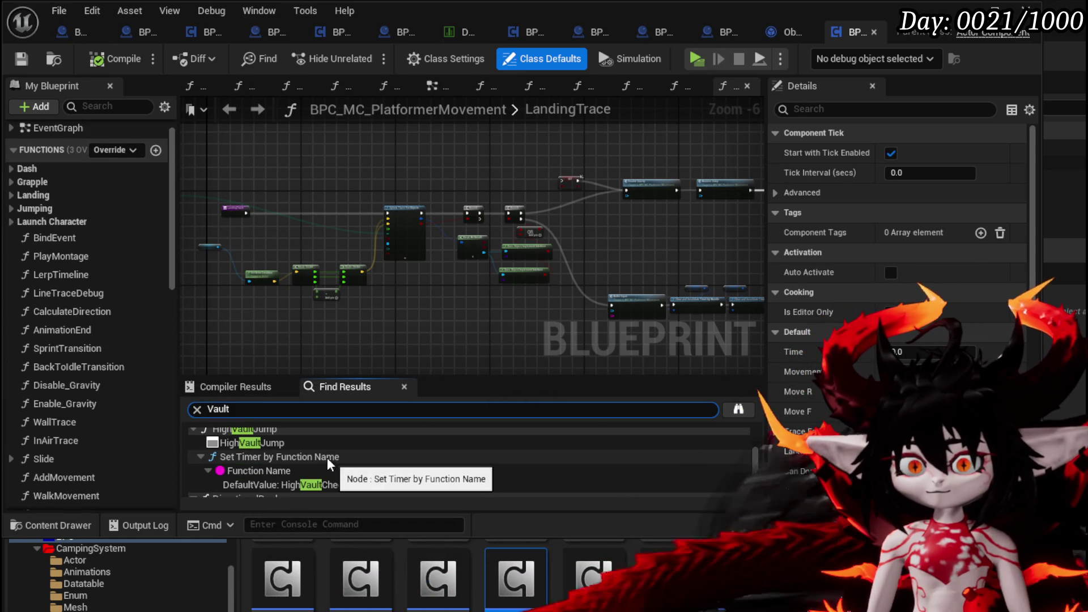
pyautogui.scroll(-2, 367, 440)
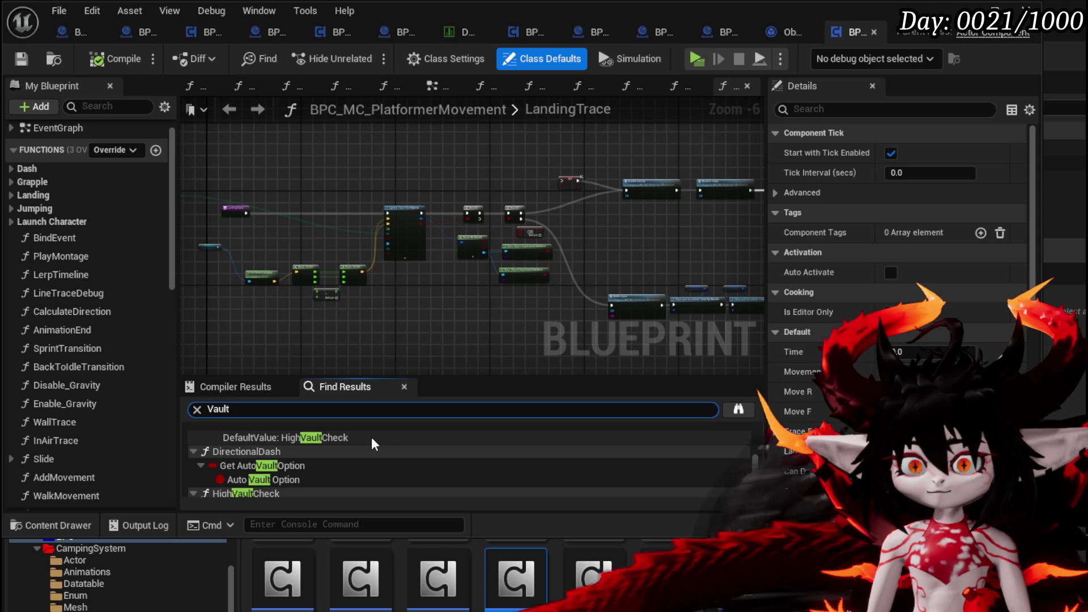
pyautogui.scroll(-2, 372, 440)
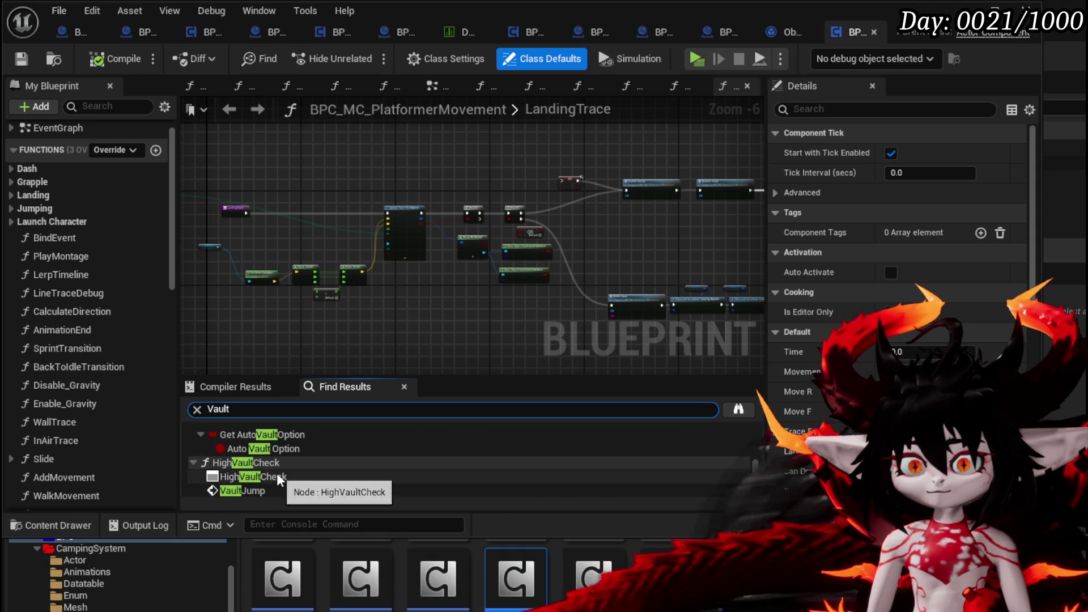
pyautogui.scroll(-3, 329, 457)
pyautogui.scroll(-2, 334, 457)
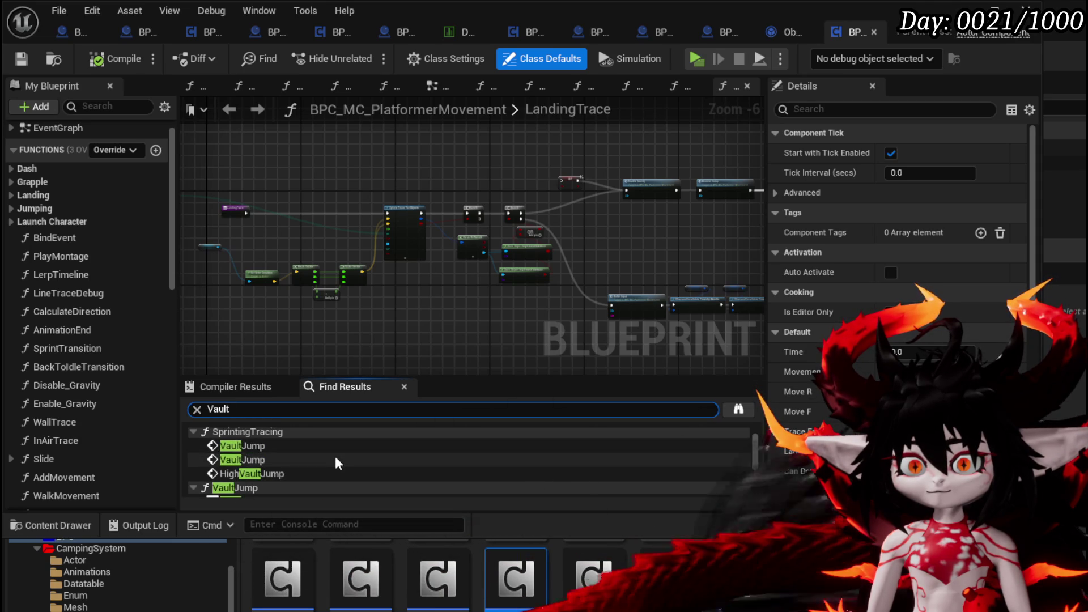
pyautogui.scroll(2, 335, 457)
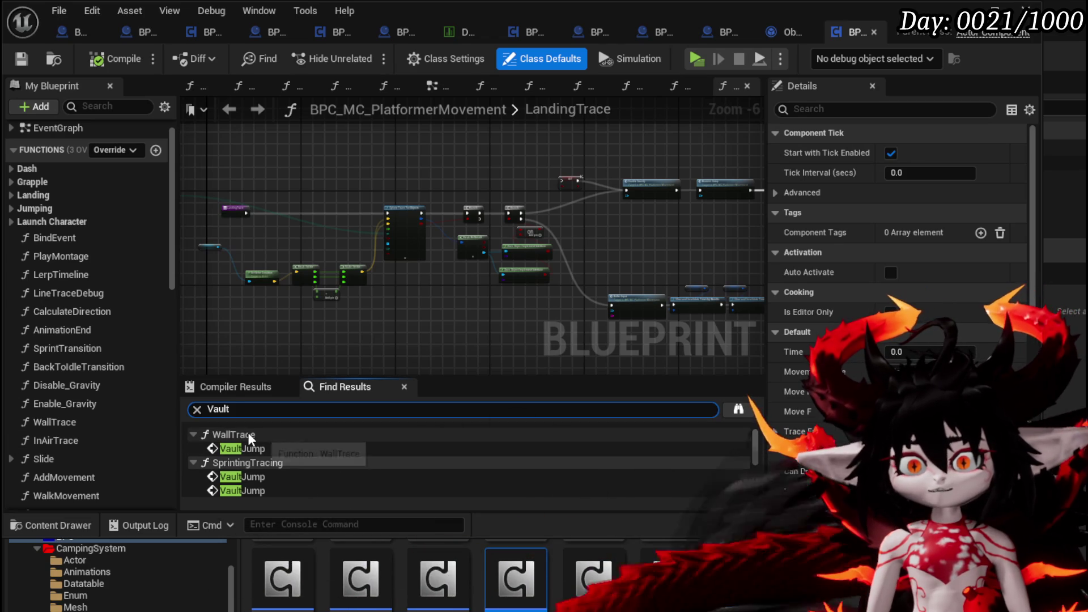
pyautogui.scroll(-2, 80, 368)
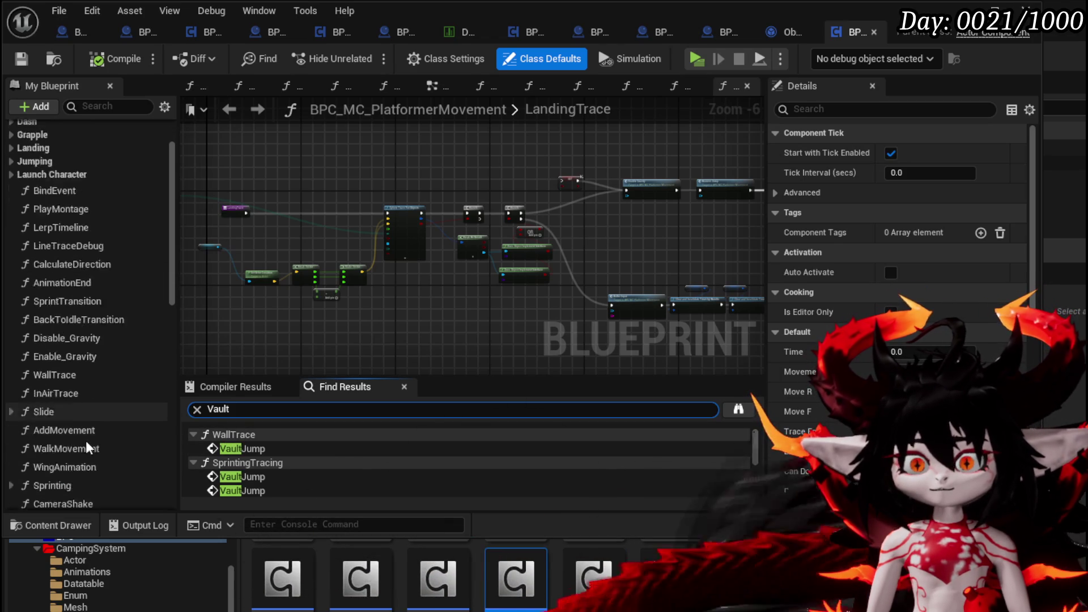
# - Open the WallTrace function graph and centre its Sequence and Branch nodes
pyautogui.doubleClick(54, 351)
pyautogui.scroll(8, 386, 250)
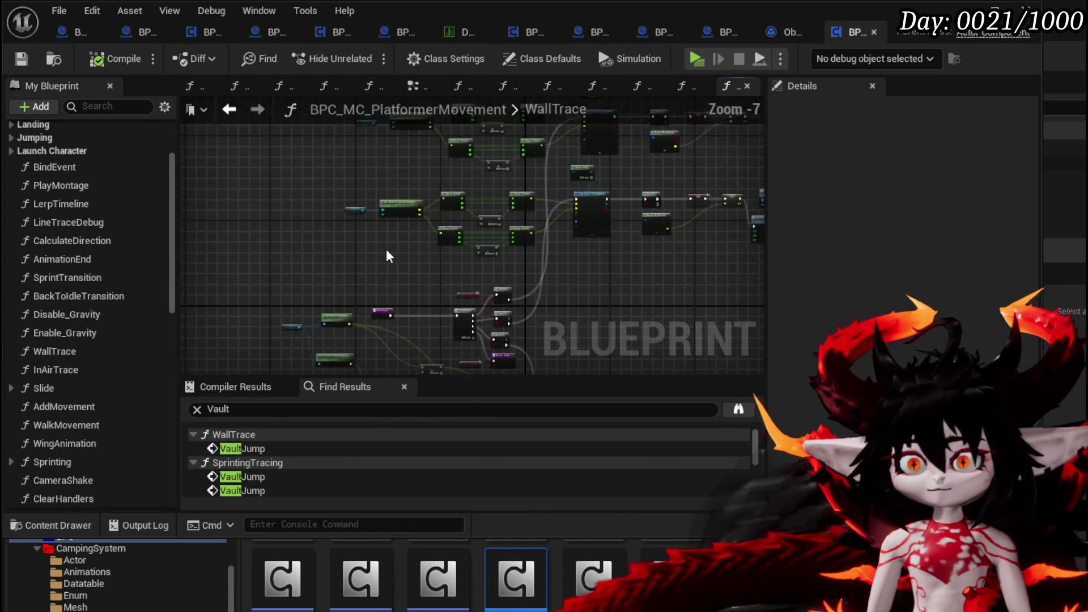
pyautogui.moveTo(378, 222)
pyautogui.mouseDown()
pyautogui.moveTo(376, 140)
pyautogui.moveTo(311, 202)
pyautogui.moveTo(432, 223)
pyautogui.moveTo(274, 346)
pyautogui.moveTo(357, 262)
pyautogui.moveTo(377, 213)
pyautogui.mouseUp()
pyautogui.scroll(-1, 311, 203)
pyautogui.scroll(-1, 310, 202)
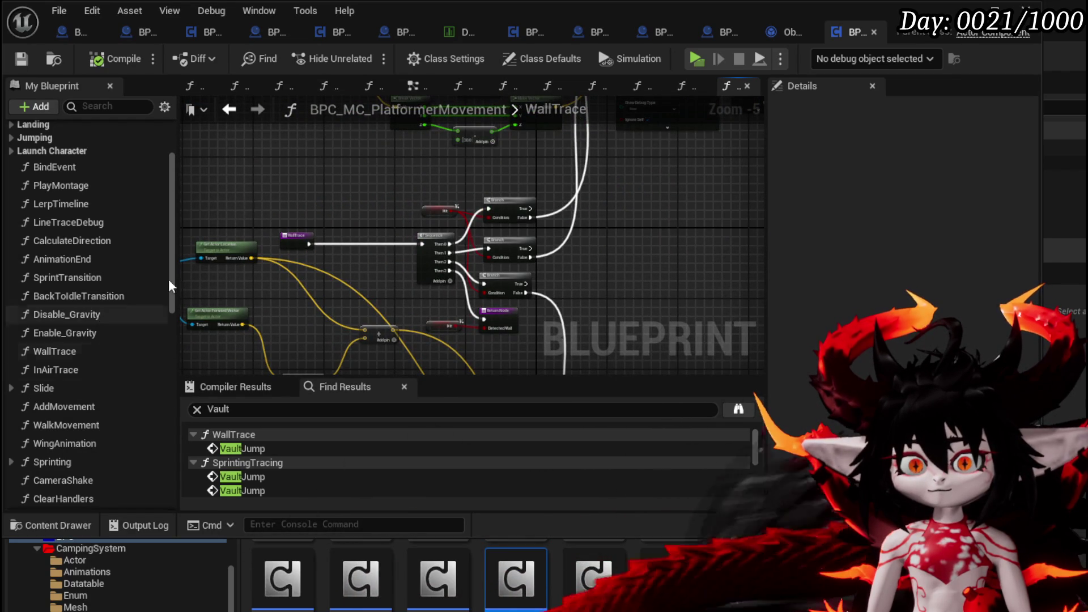
pyautogui.hotkey('ctrl', 'f')
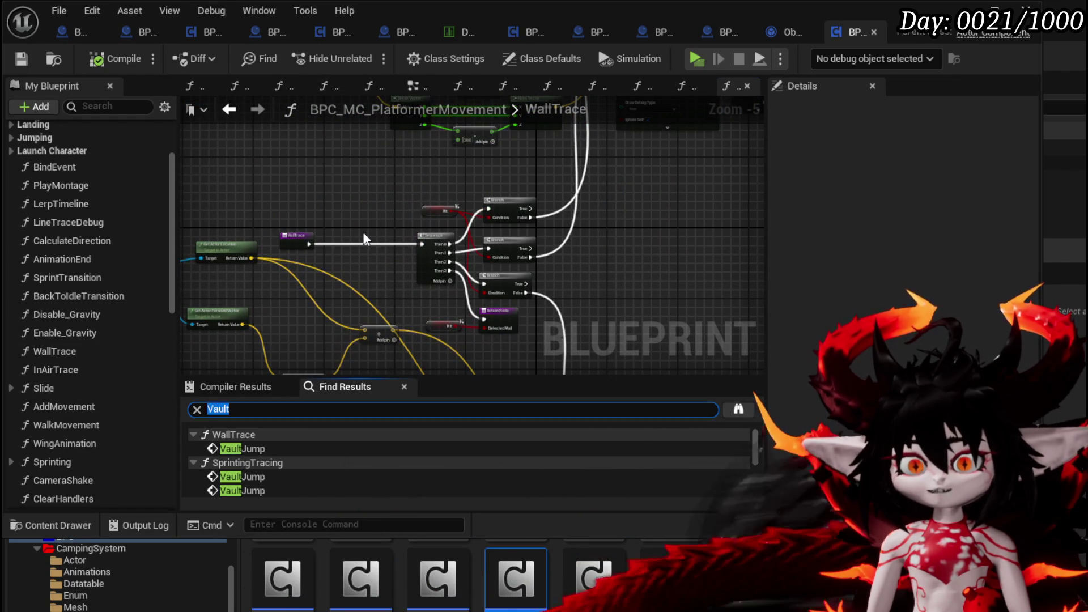
# - Search the Blueprint for 'Dash' and jump to the DashSystem call in the EventGraph
pyautogui.write('Dash')
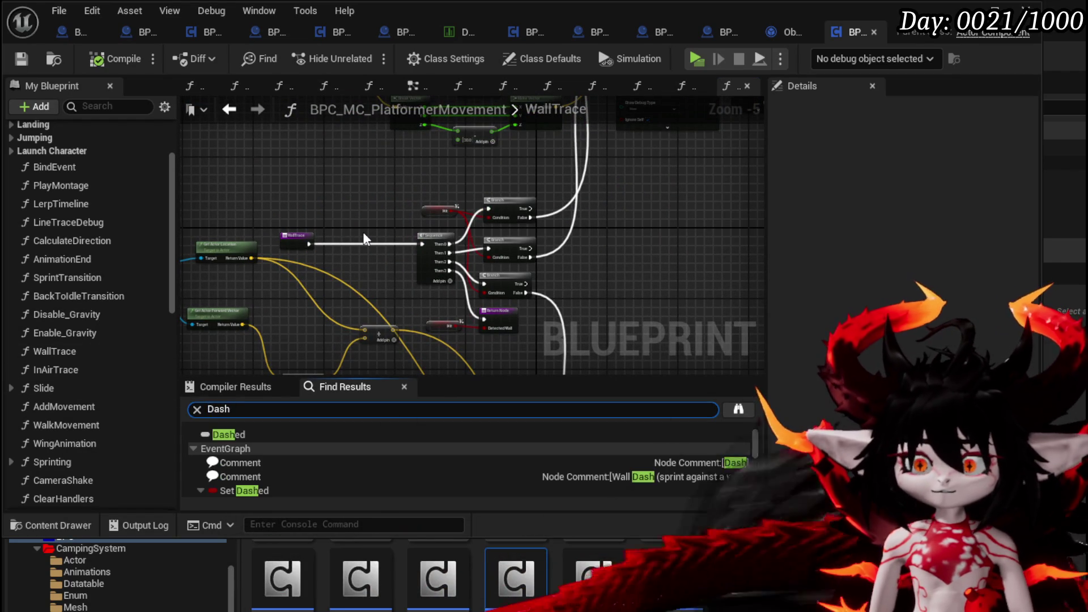
pyautogui.scroll(-5, 315, 450)
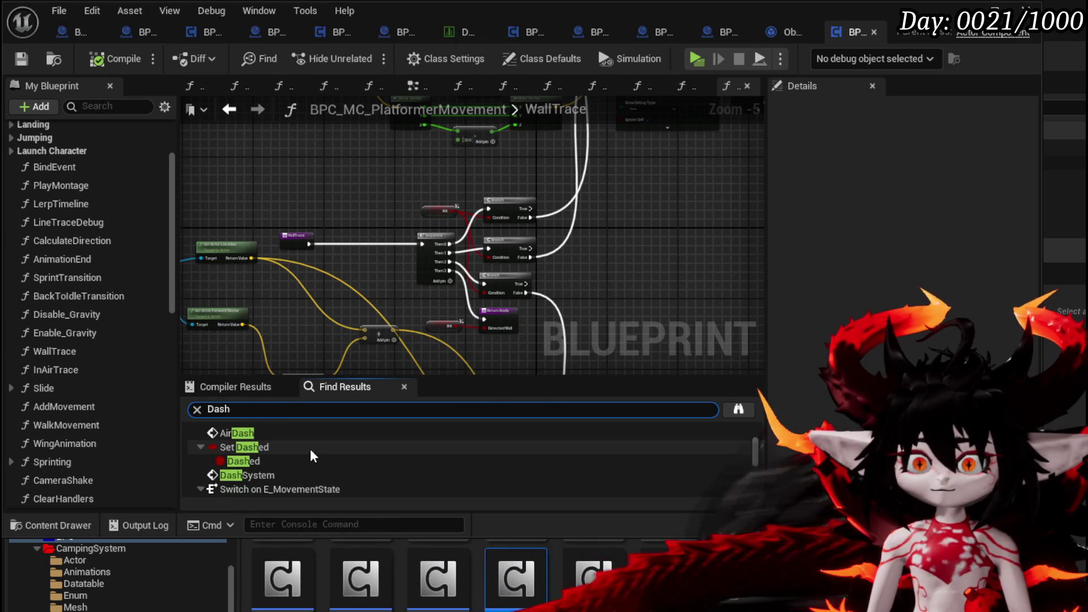
pyautogui.scroll(-2, 283, 454)
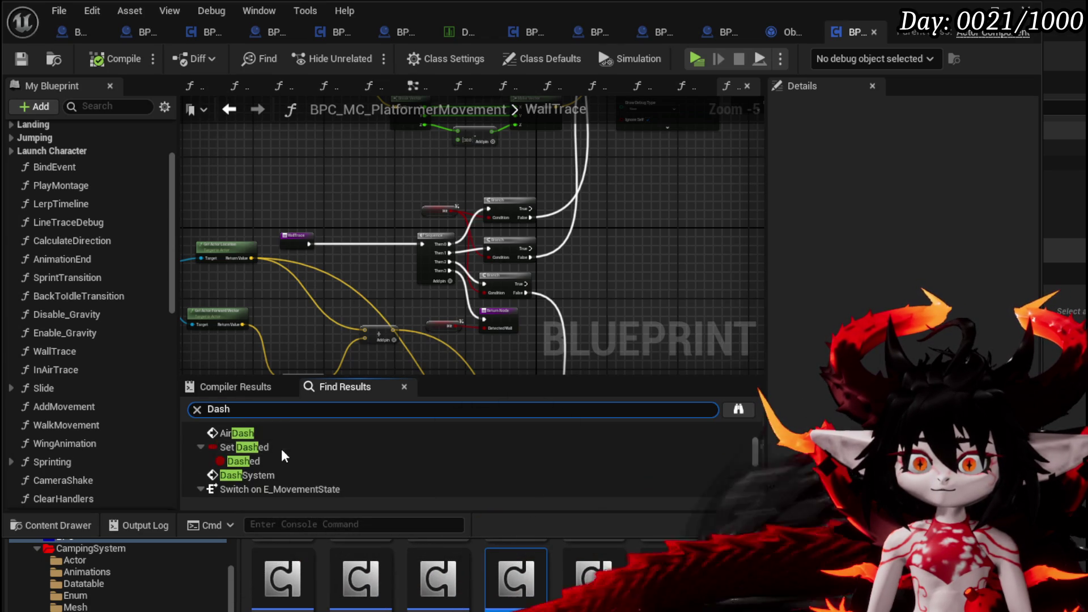
pyautogui.click(281, 476)
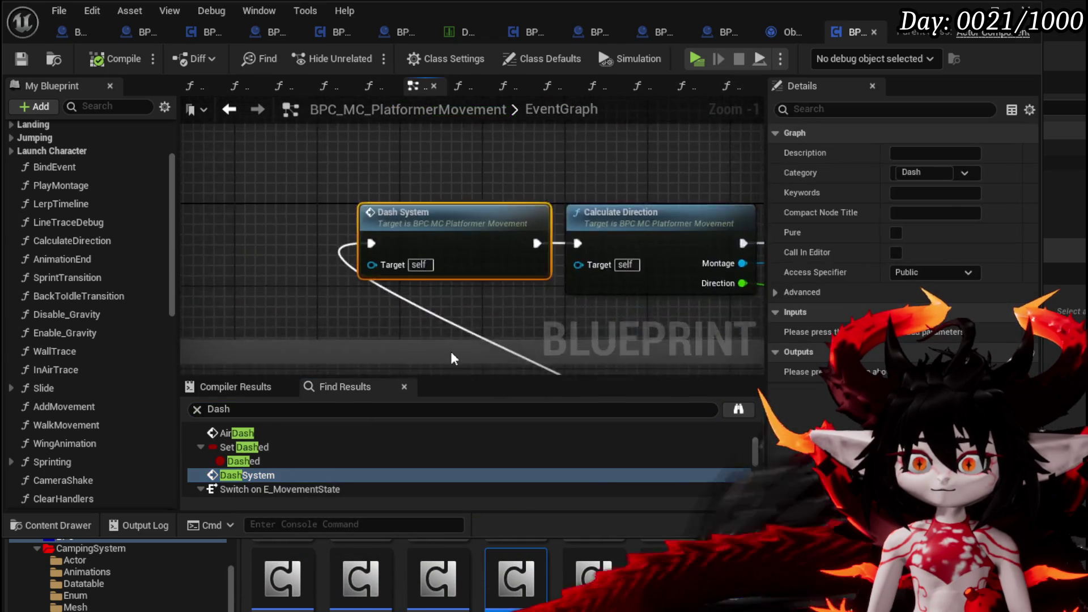
# - Look over the dash logic, bringing the AirDash section into view
pyautogui.scroll(-6, 429, 342)
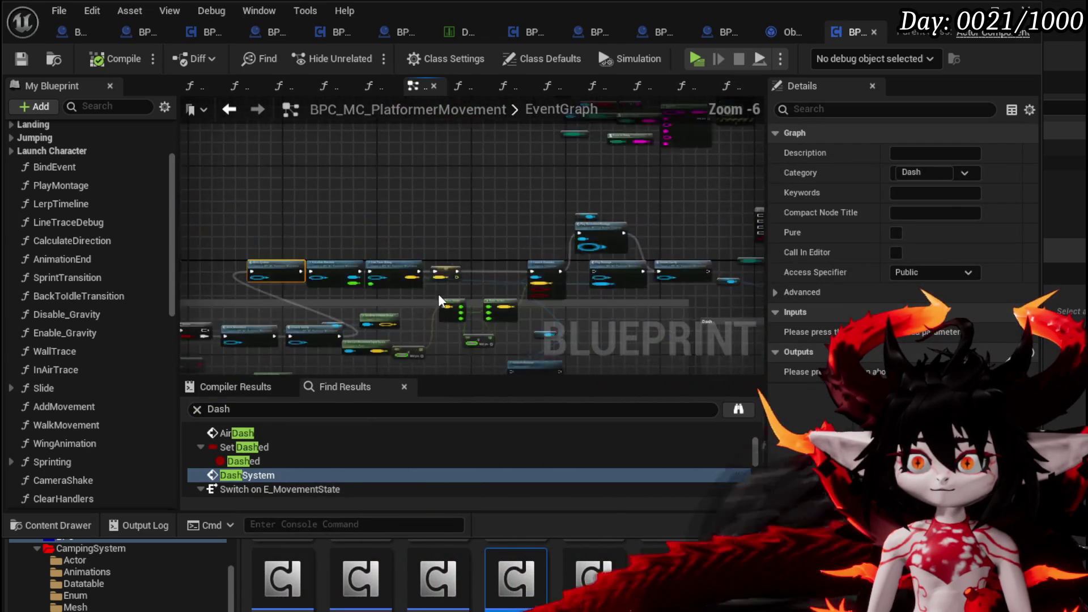
pyautogui.scroll(4, 381, 239)
pyautogui.scroll(-1, 560, 229)
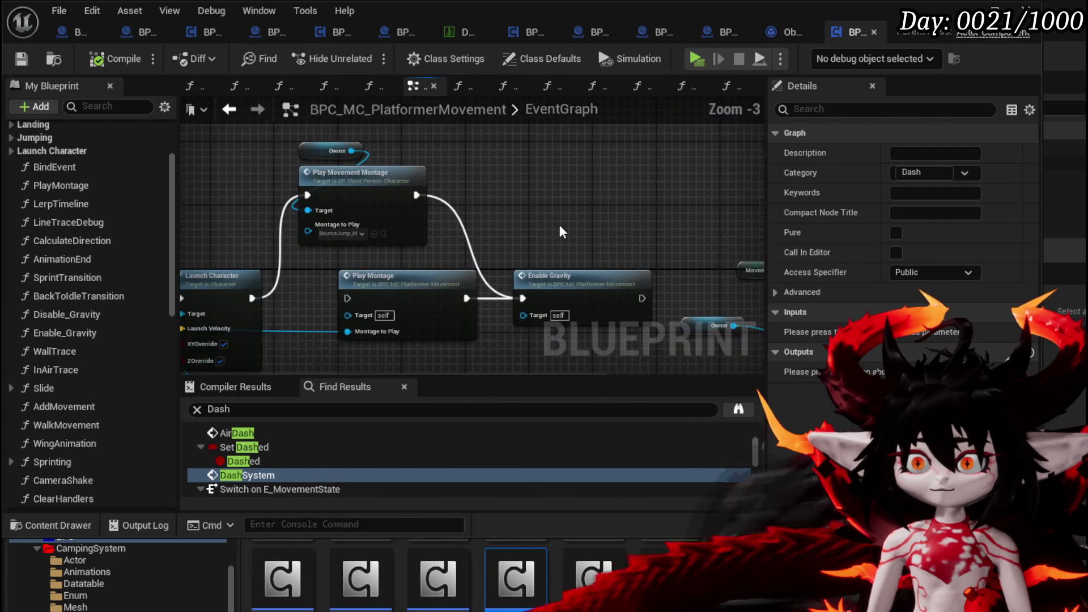
pyautogui.scroll(-3, 468, 246)
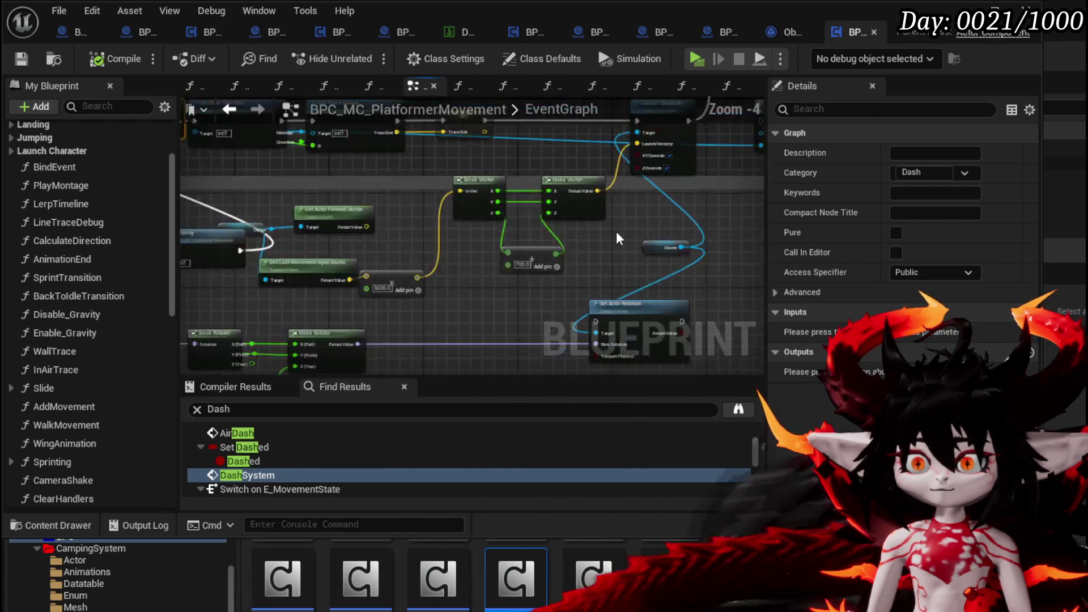
pyautogui.scroll(4, 669, 173)
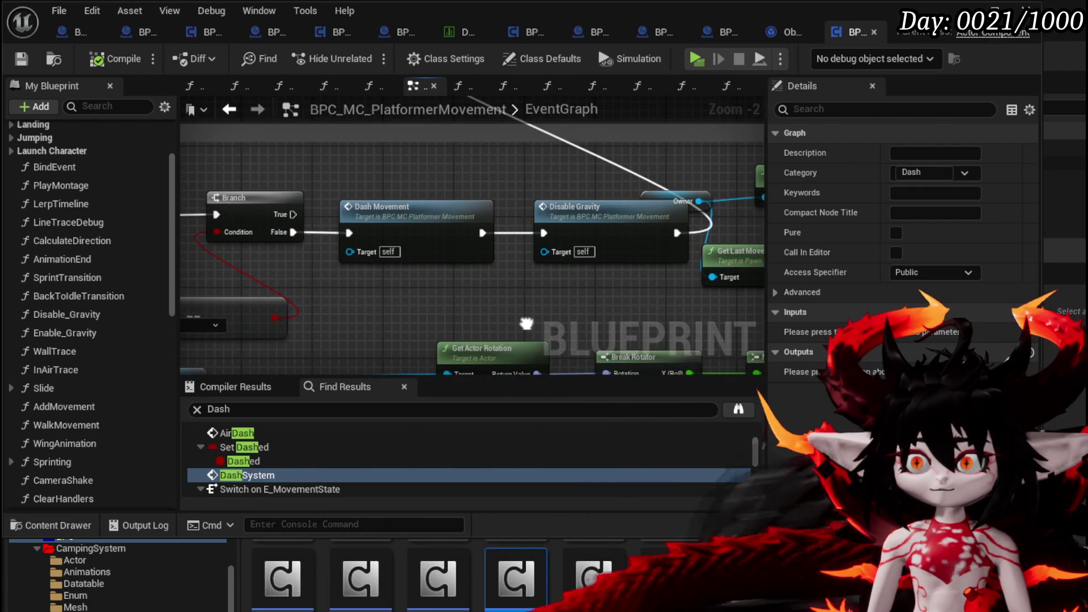
pyautogui.scroll(-3, 527, 323)
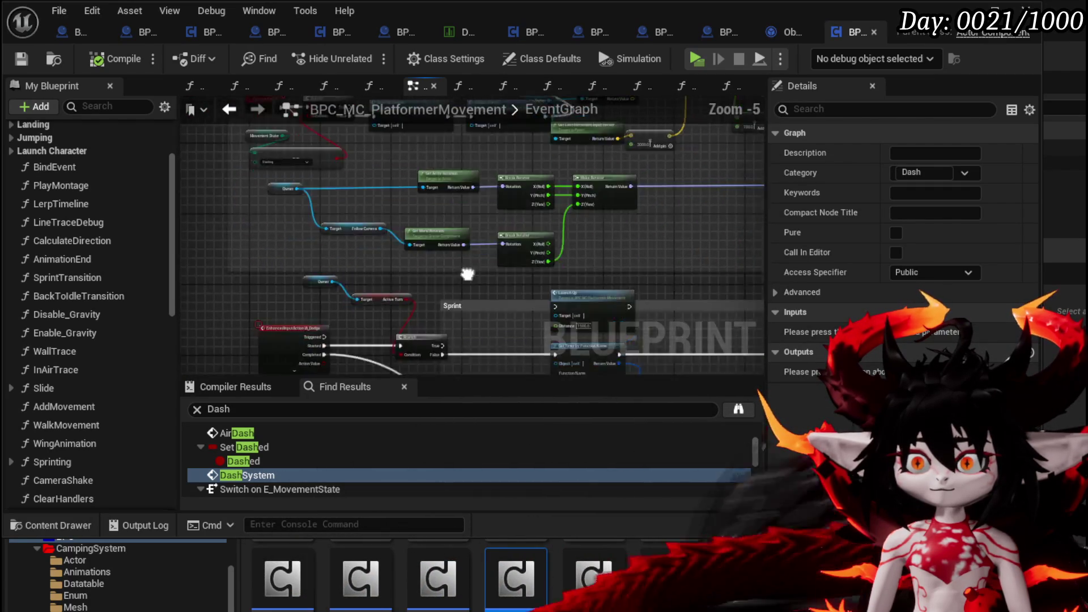
pyautogui.moveTo(467, 274); pyautogui.dragTo(475, 379)
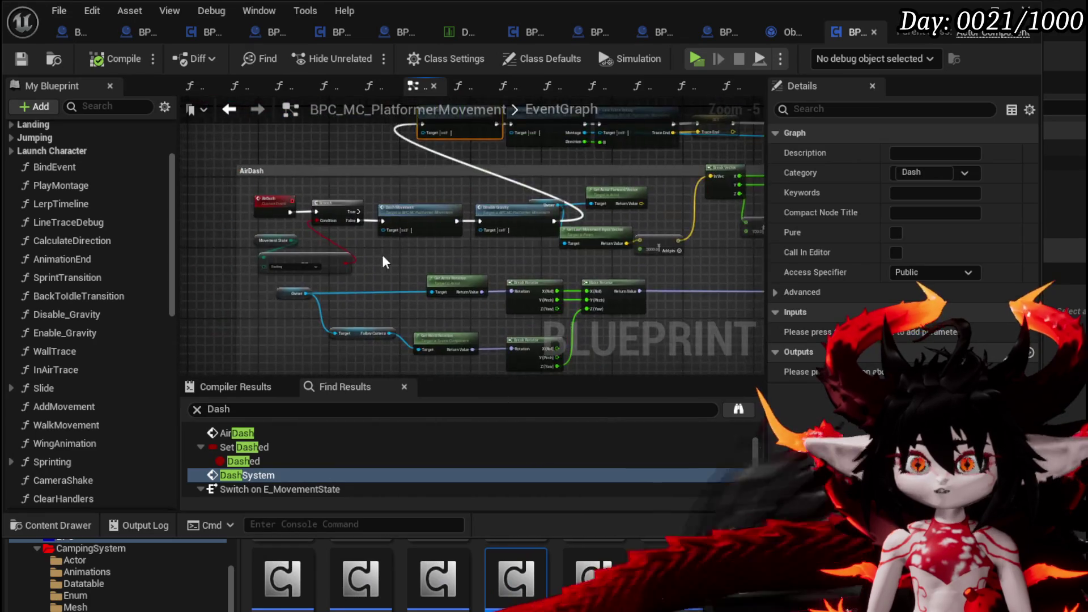
# - Inspect the Branch, Is Falling, SET, Air Dash and Directional Dash nodes
pyautogui.scroll(3, 301, 221)
pyautogui.scroll(-3, 239, 231)
pyautogui.scroll(-1, 240, 224)
pyautogui.scroll(3, 239, 221)
pyautogui.scroll(-1, 631, 252)
pyautogui.moveTo(632, 252)
pyautogui.mouseDown()
pyautogui.moveTo(565, 149)
pyautogui.moveTo(321, 298)
pyautogui.mouseUp()
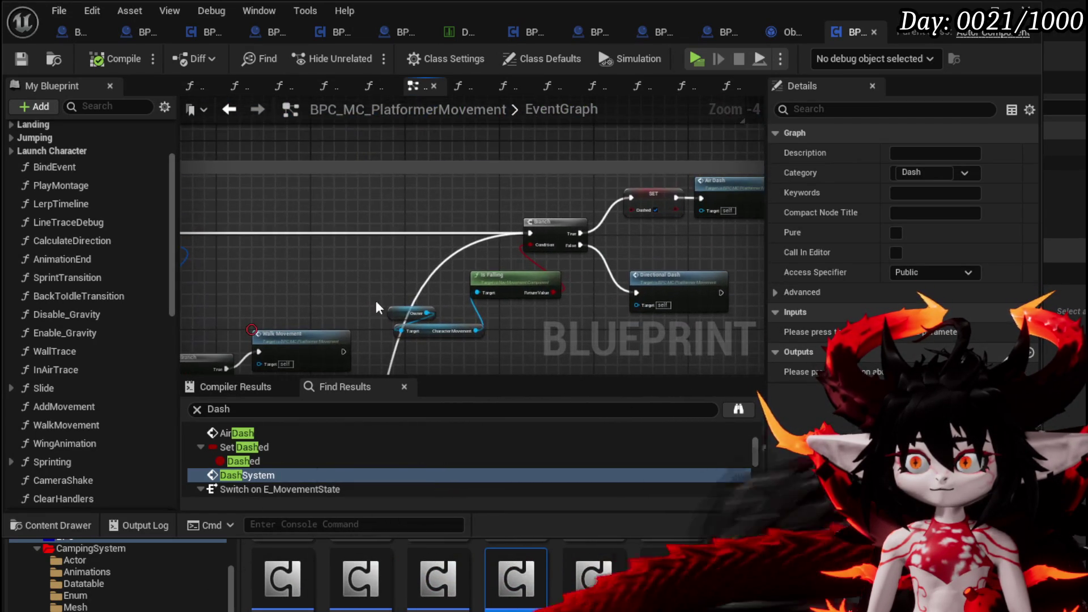
pyautogui.scroll(2, 404, 216)
pyautogui.moveTo(403, 216)
pyautogui.mouseDown()
pyautogui.moveTo(316, 278)
pyautogui.moveTo(305, 182)
pyautogui.moveTo(604, 213)
pyautogui.moveTo(548, 211)
pyautogui.mouseUp()
# - Move the Walk Movement node slightly upward
pyautogui.scroll(-1, 605, 213)
pyautogui.scroll(-4, 632, 210)
pyautogui.scroll(4, 482, 261)
pyautogui.moveTo(415, 246); pyautogui.dragTo(416, 218)
# - Pan to the Sprint section's Set Timer node and open the WalkMovement function graph
pyautogui.moveTo(327, 203)
pyautogui.mouseDown()
pyautogui.moveTo(550, 223)
pyautogui.moveTo(589, 361)
pyautogui.mouseUp()
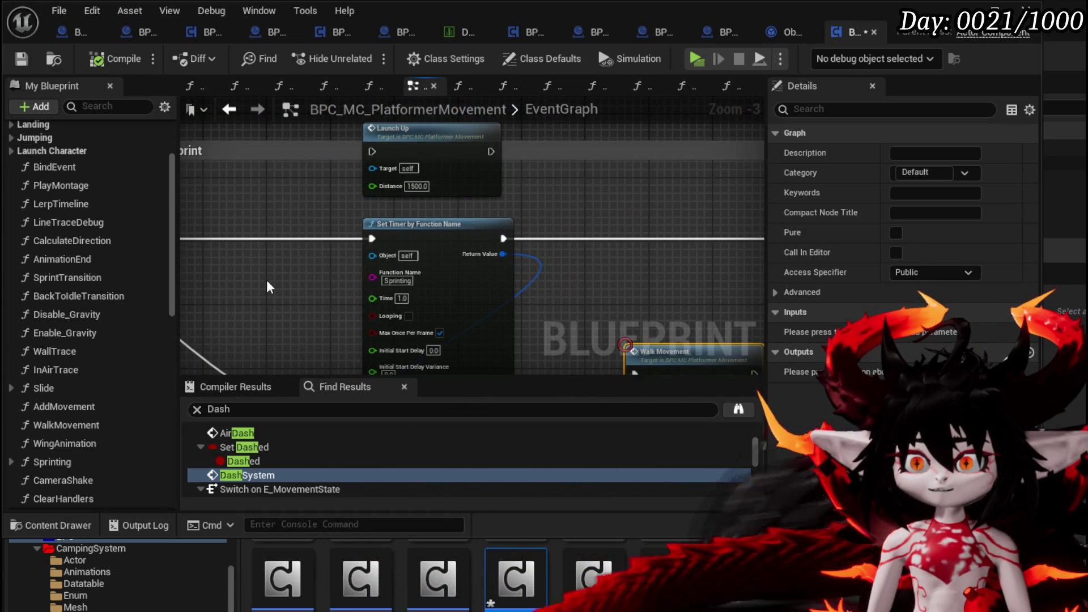
pyautogui.moveTo(362, 287)
pyautogui.mouseDown()
pyautogui.moveTo(436, 266)
pyautogui.moveTo(498, 277)
pyautogui.moveTo(379, 273)
pyautogui.moveTo(379, 329)
pyautogui.moveTo(323, 306)
pyautogui.moveTo(461, 266)
pyautogui.mouseUp()
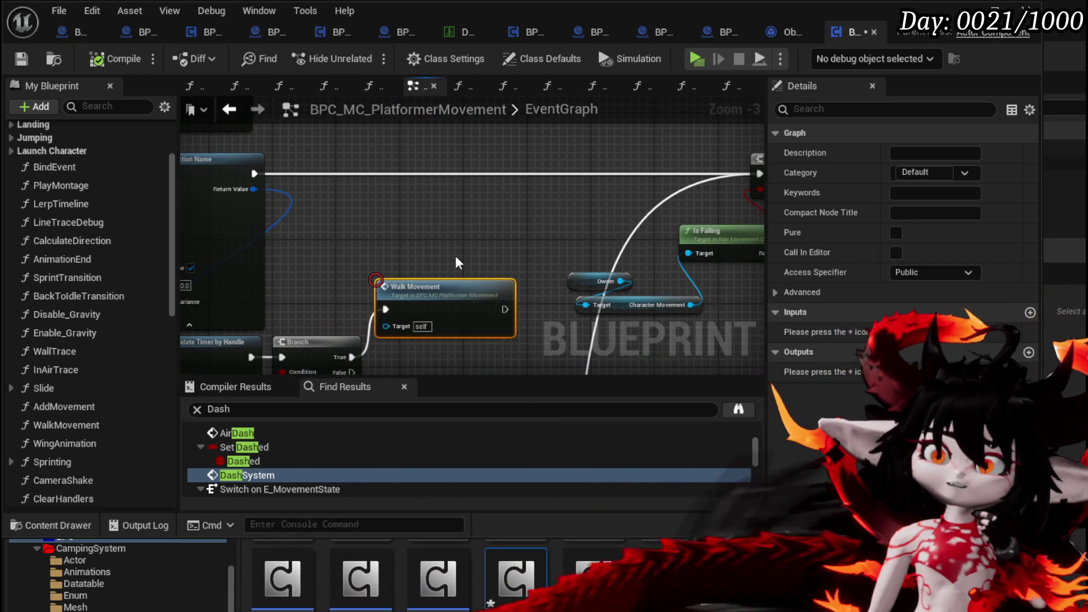
pyautogui.doubleClick(447, 287)
# - Browse the WalkMovement graph's Target Arm Length, Damage Reduction, Movement State, Braking and Branch nodes
pyautogui.scroll(5, 459, 263)
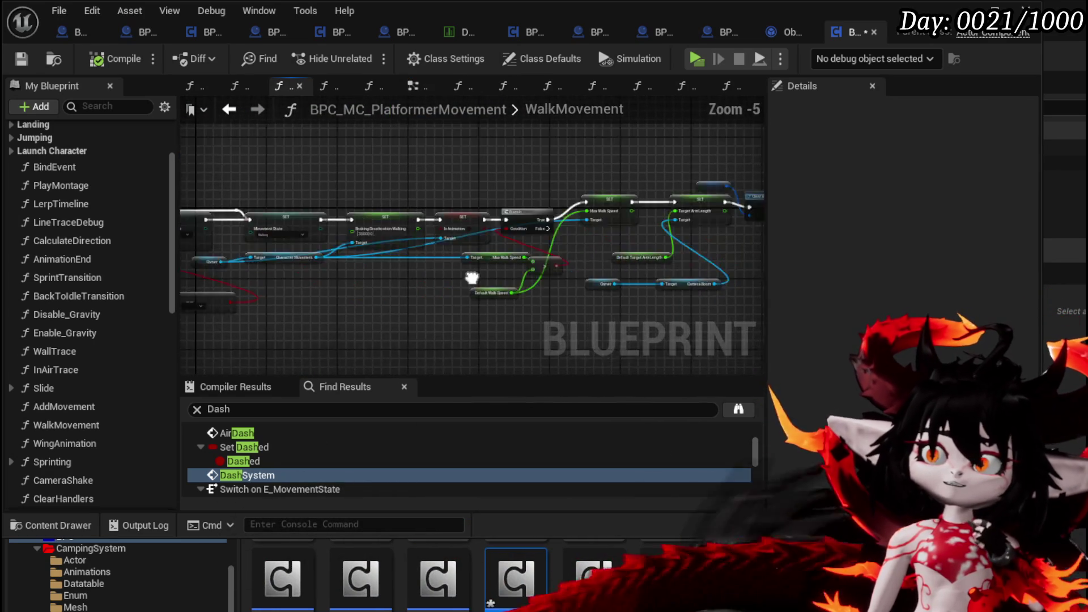
pyautogui.moveTo(472, 278); pyautogui.dragTo(529, 237)
pyautogui.scroll(3, 528, 237)
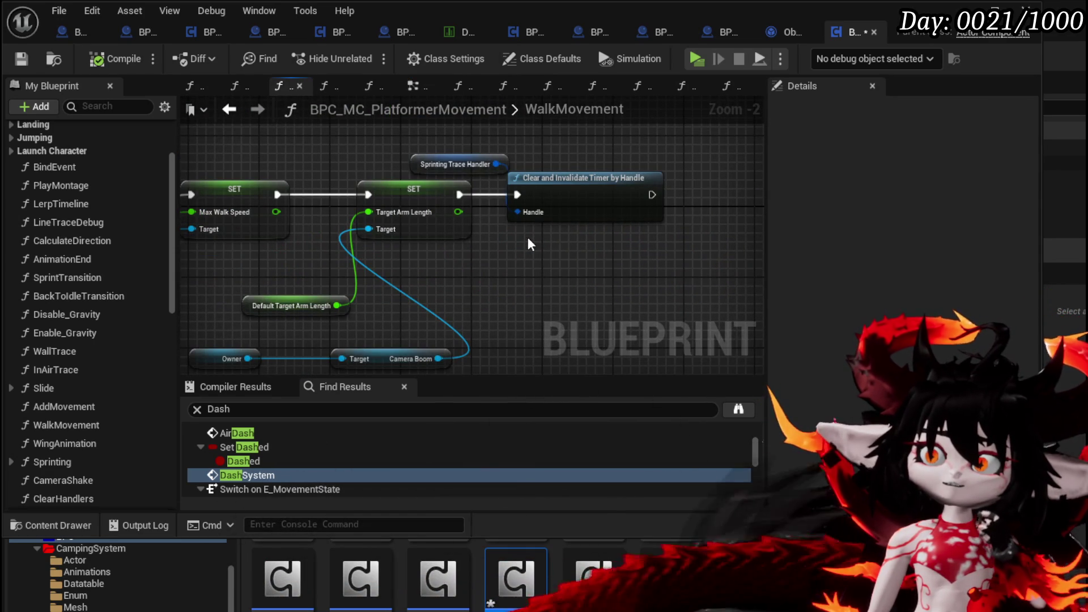
pyautogui.scroll(-3, 529, 237)
pyautogui.moveTo(315, 239)
pyautogui.mouseDown()
pyautogui.moveTo(510, 287)
pyautogui.moveTo(658, 268)
pyautogui.mouseUp()
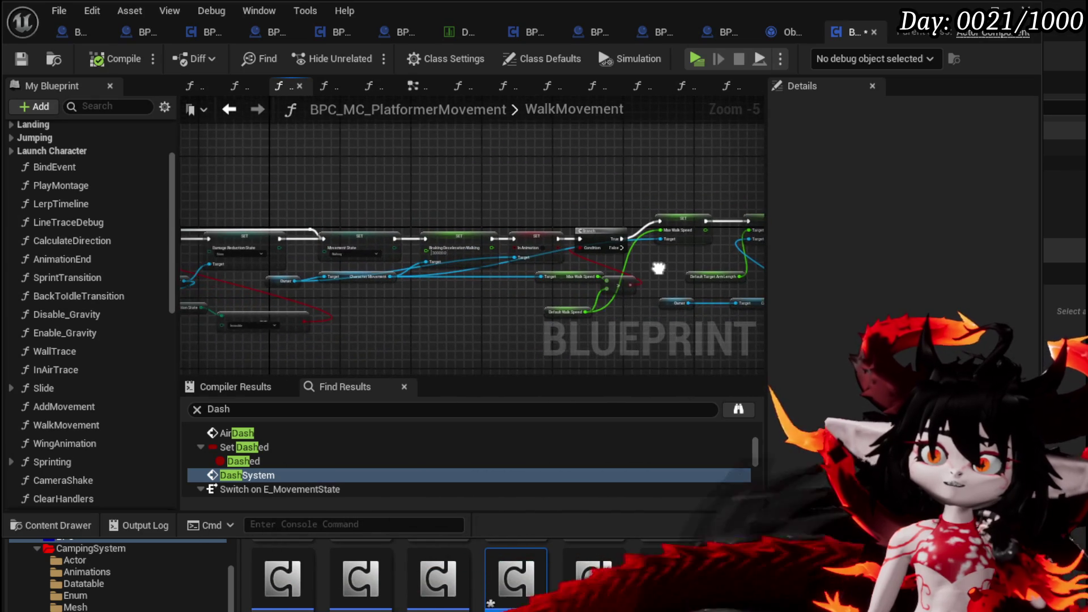
pyautogui.scroll(2, 651, 265)
pyautogui.moveTo(363, 306); pyautogui.dragTo(757, 315)
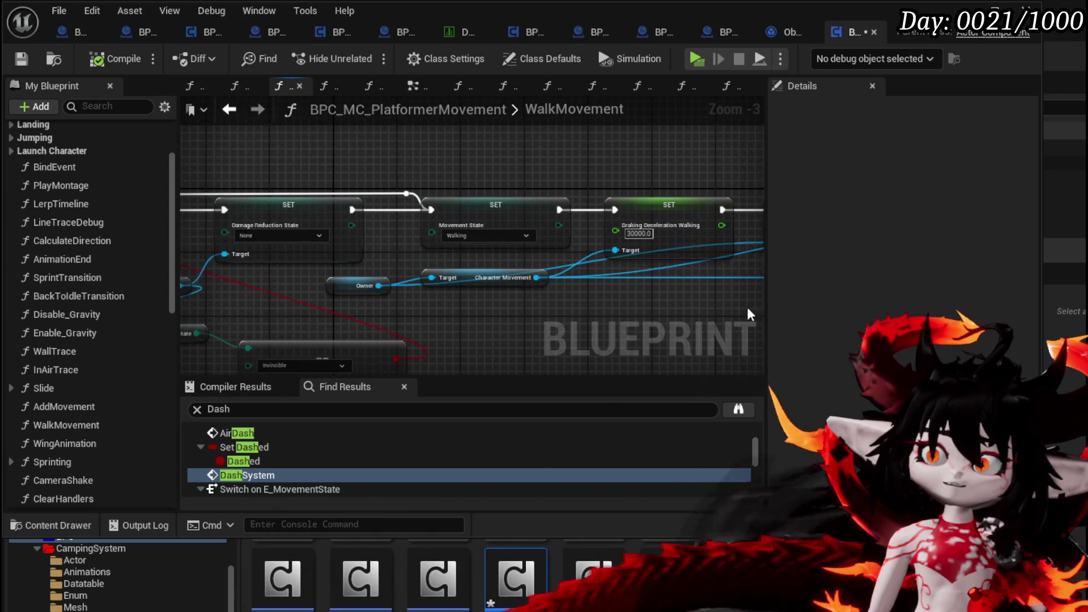
pyautogui.moveTo(291, 306); pyautogui.dragTo(498, 263)
pyautogui.moveTo(573, 292)
pyautogui.mouseDown()
pyautogui.moveTo(454, 231)
pyautogui.moveTo(382, 276)
pyautogui.mouseUp()
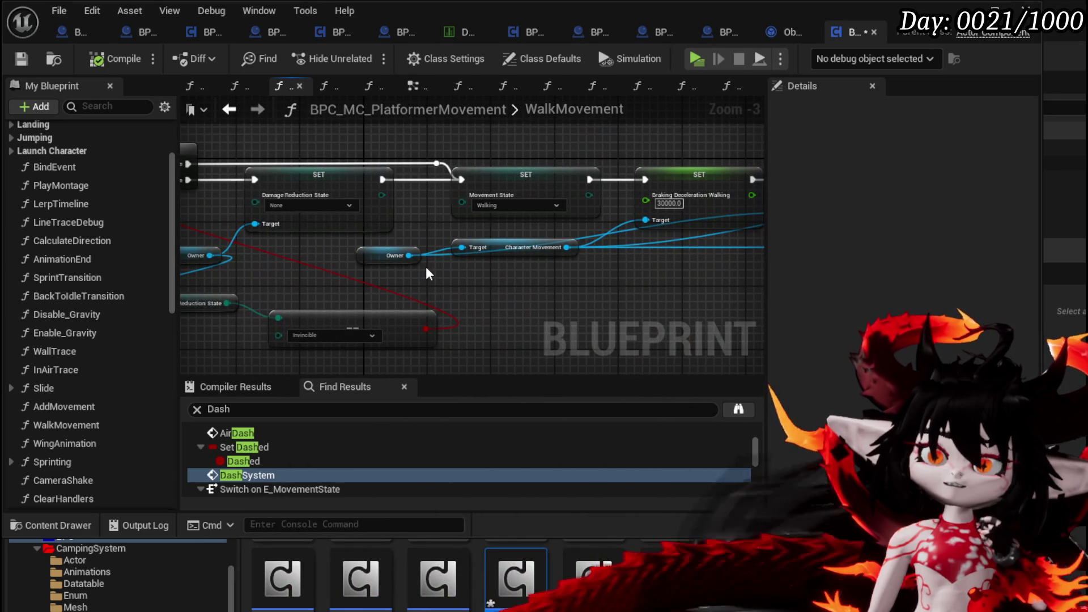
# - Reopen the WallTrace function graph and expand the Dash function category
pyautogui.doubleClick(85, 347)
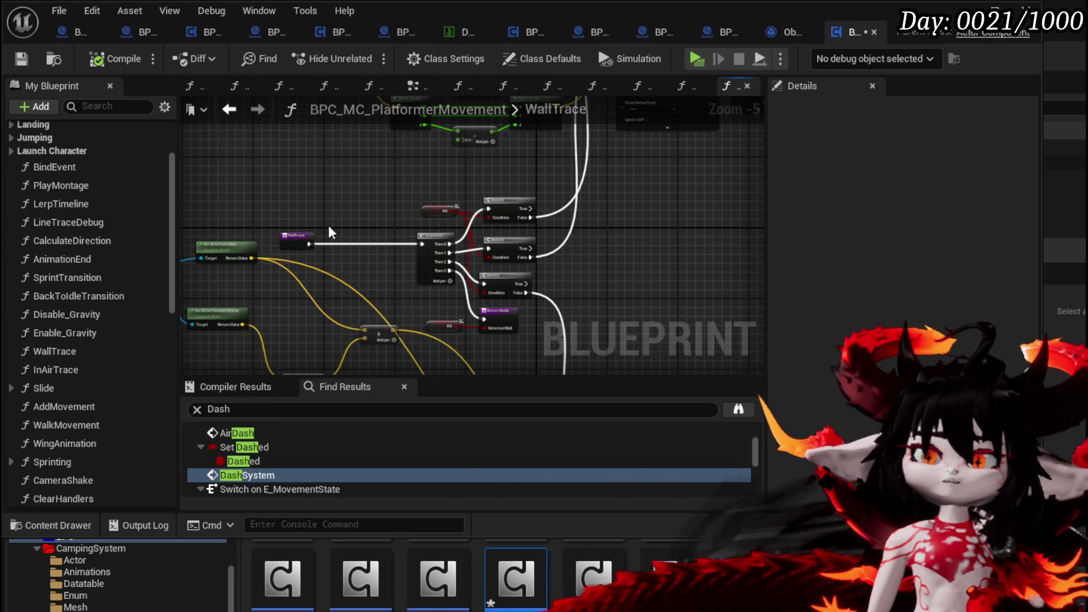
pyautogui.scroll(3, 164, 178)
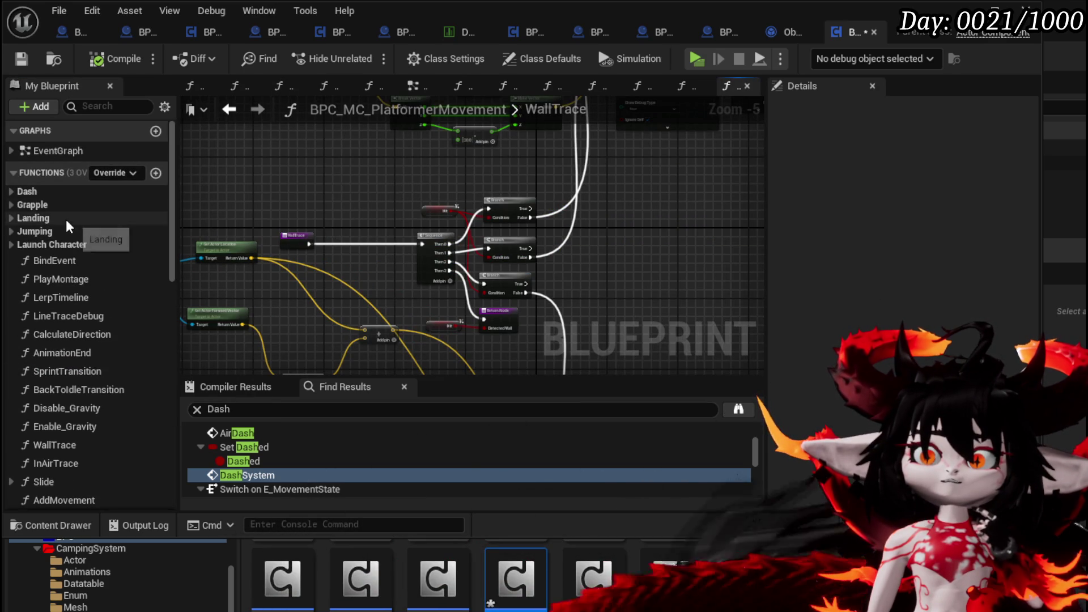
pyautogui.click(11, 191)
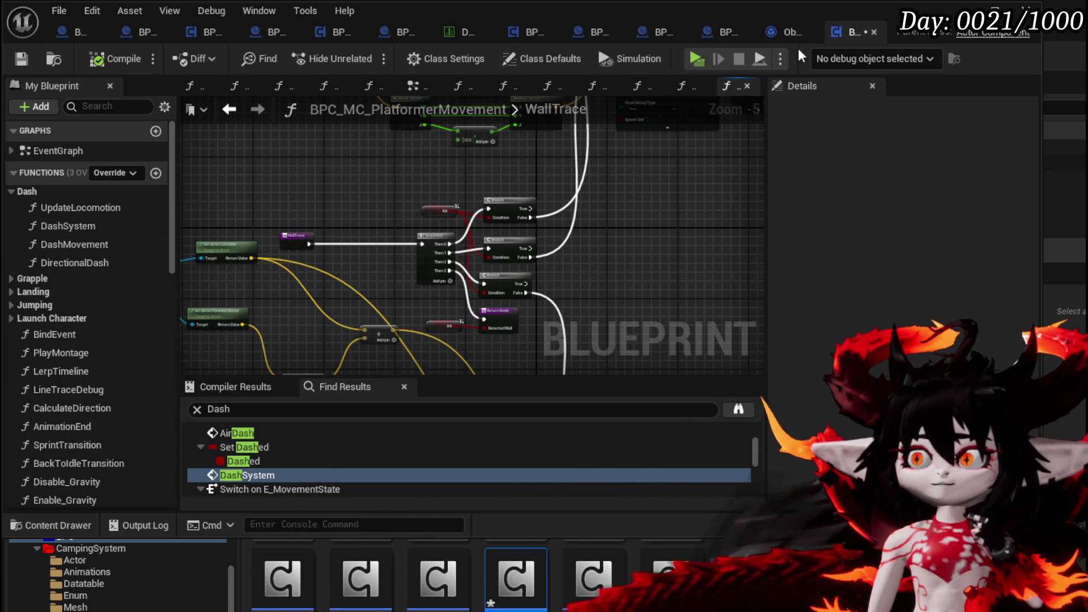
pyautogui.click(413, 85)
# - Pan the EventGraph past the IA_Dodge and AirDash nodes to the Sprint comment section
pyautogui.moveTo(446, 206)
pyautogui.mouseDown()
pyautogui.moveTo(545, 219)
pyautogui.moveTo(537, 172)
pyautogui.mouseUp()
pyautogui.scroll(1, 379, 201)
pyautogui.scroll(3, 296, 205)
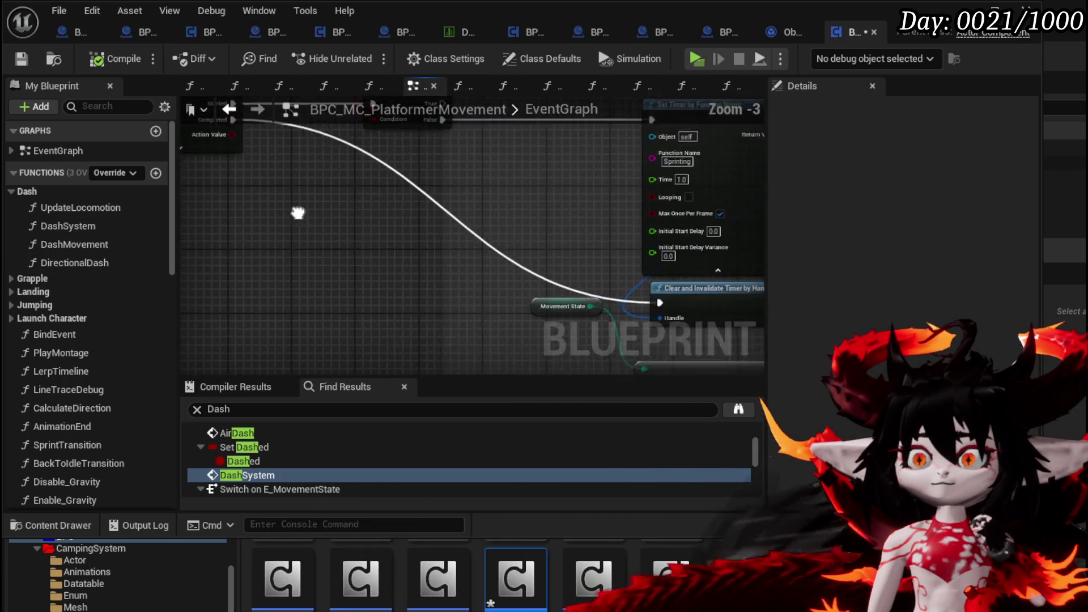
pyautogui.moveTo(296, 205); pyautogui.dragTo(361, 306)
pyautogui.moveTo(549, 233)
pyautogui.mouseDown()
pyautogui.moveTo(546, 256)
pyautogui.moveTo(562, 281)
pyautogui.mouseUp()
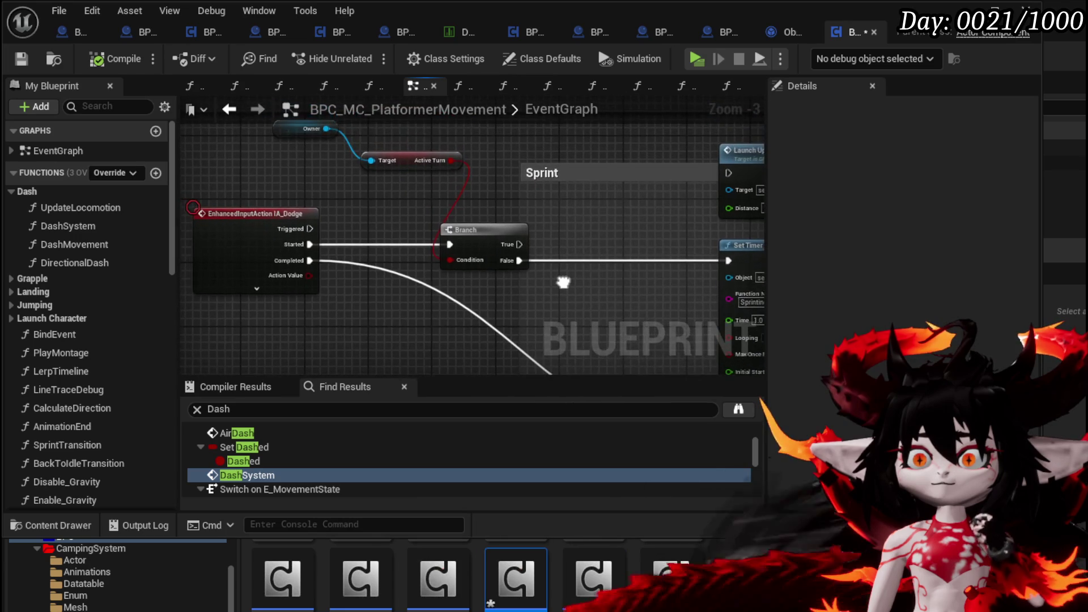
pyautogui.scroll(-3, 580, 225)
pyautogui.moveTo(580, 224); pyautogui.dragTo(466, 355)
pyautogui.scroll(1, 315, 229)
pyautogui.scroll(2, 430, 235)
pyautogui.scroll(-3, 430, 236)
pyautogui.moveTo(430, 236)
pyautogui.mouseDown()
pyautogui.moveTo(461, 241)
pyautogui.moveTo(414, 219)
pyautogui.mouseUp()
pyautogui.scroll(1, 472, 219)
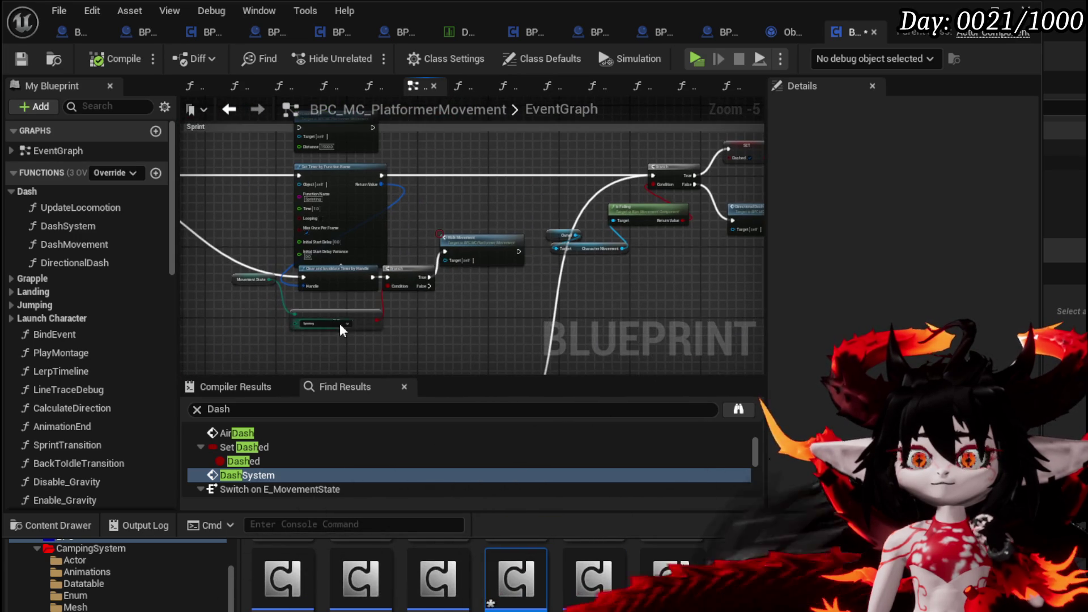
# - Box-select the sprint nodes including Movement State, then open the Sprinting function graph
pyautogui.moveTo(406, 287); pyautogui.dragTo(408, 279)
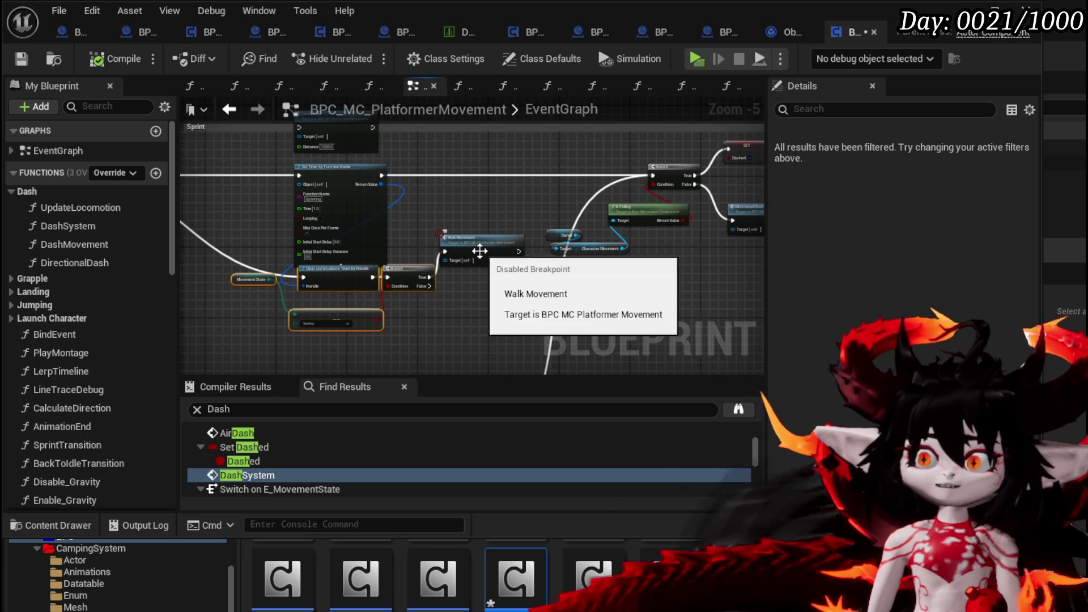
pyautogui.click(458, 260)
pyautogui.scroll(3, 458, 238)
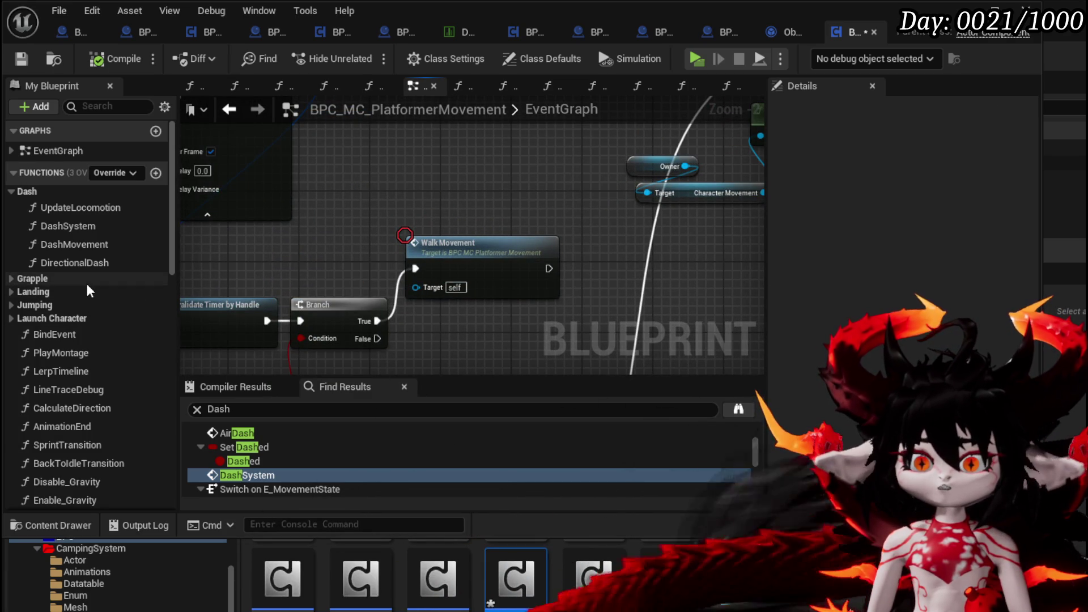
pyautogui.scroll(-6, 88, 287)
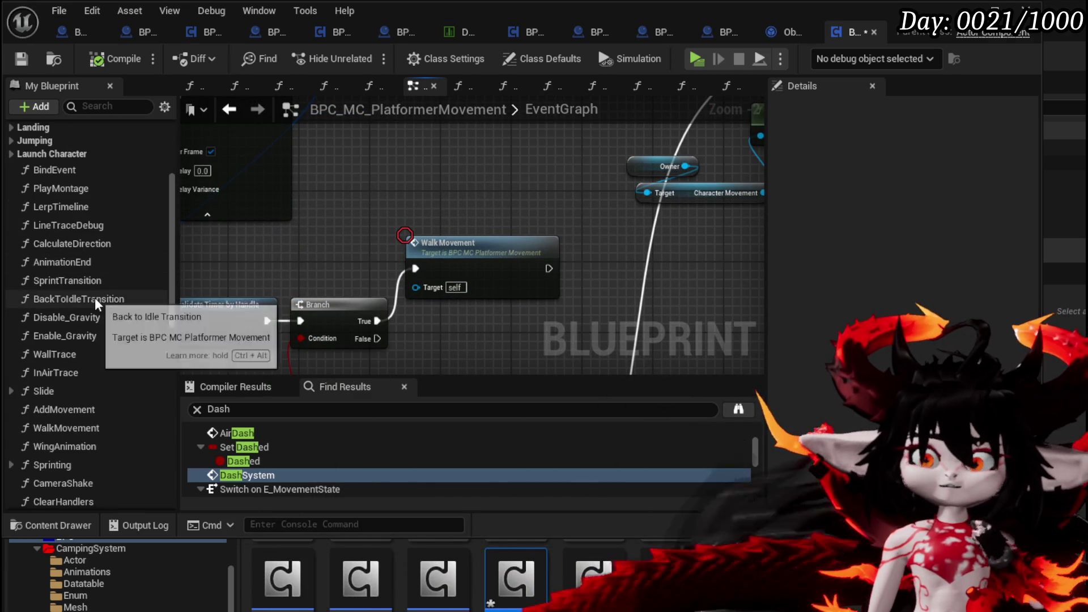
pyautogui.scroll(-2, 113, 304)
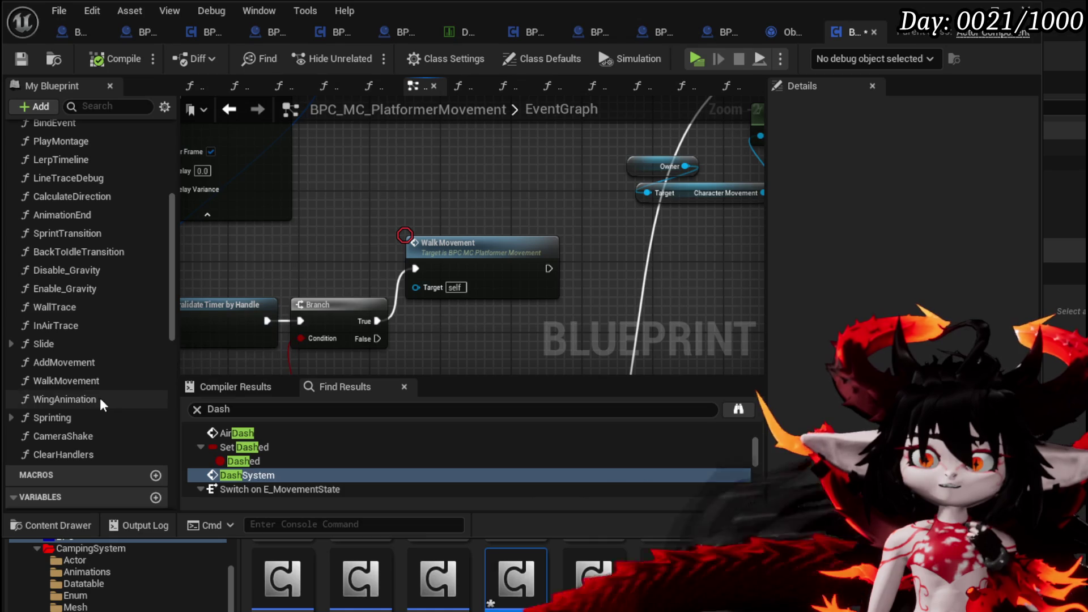
pyautogui.click(65, 418)
pyautogui.doubleClick(66, 419)
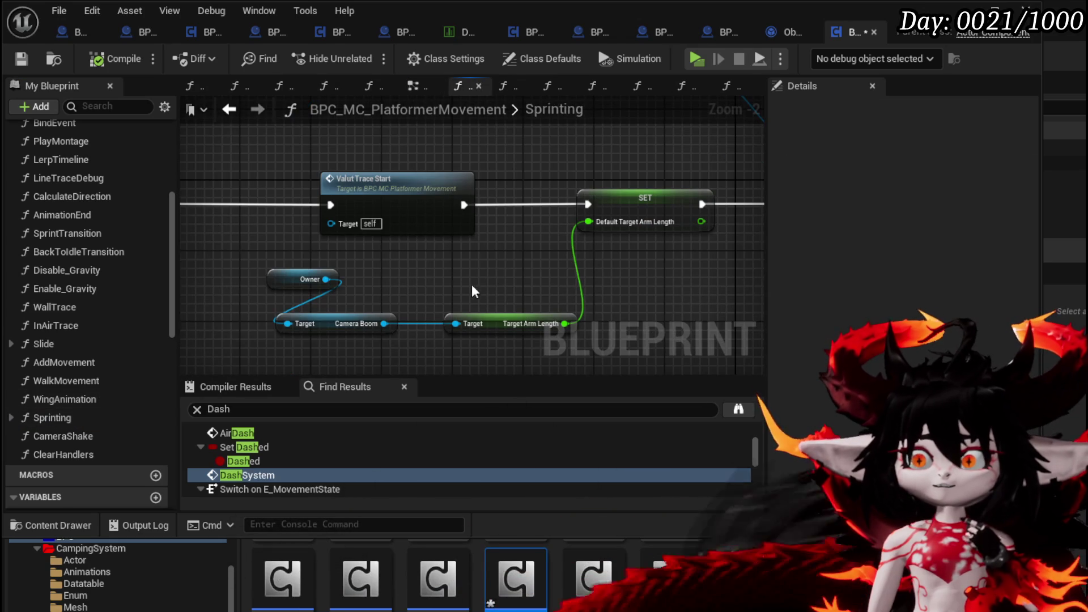
# - Pan the Sprinting graph to its Target Arm Length (Default plus 400) and Camera Shake nodes
pyautogui.scroll(-1, 273, 226)
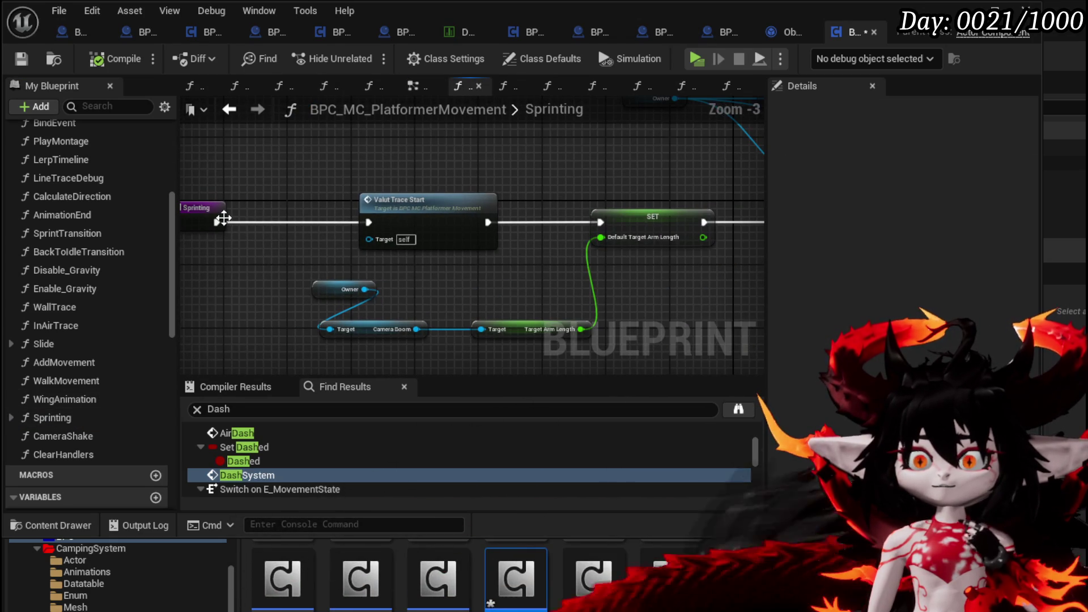
pyautogui.moveTo(225, 222); pyautogui.dragTo(599, 222)
pyautogui.moveTo(619, 165)
pyautogui.mouseDown()
pyautogui.moveTo(188, 191)
pyautogui.moveTo(285, 169)
pyautogui.moveTo(454, 170)
pyautogui.moveTo(270, 178)
pyautogui.mouseUp()
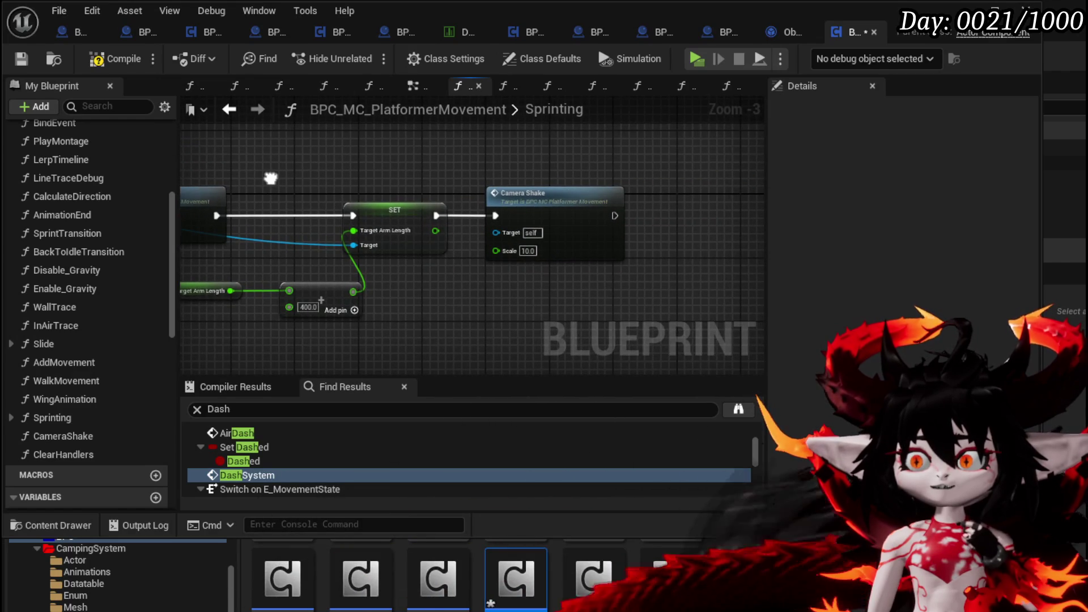
pyautogui.scroll(-3, 489, 184)
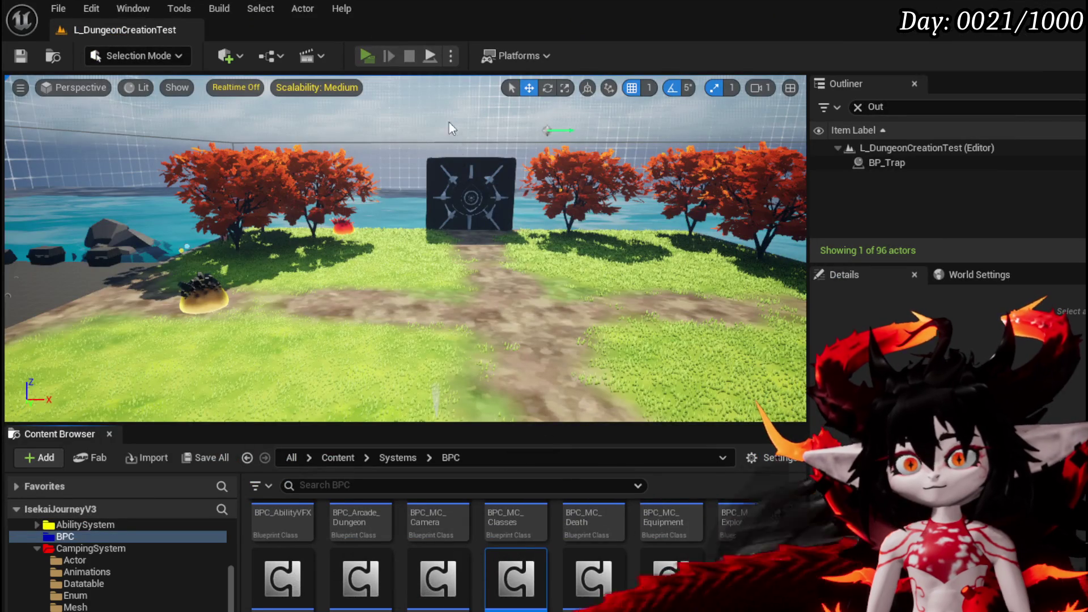
# - Walk the character toward the dark gate and travel to the Canyon destination
pyautogui.press('w')
pyautogui.press('w')
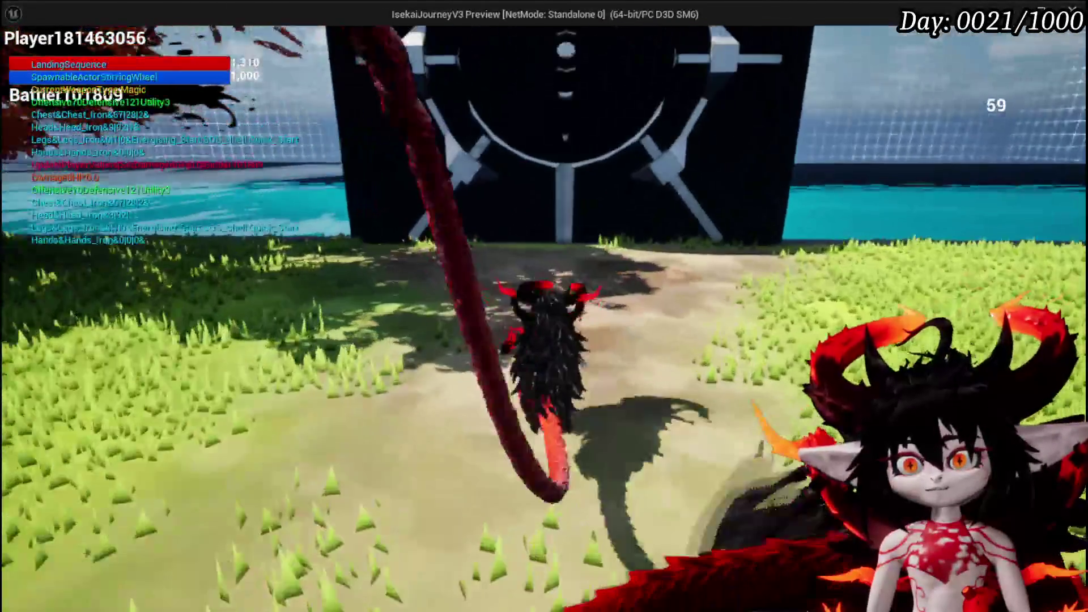
pyautogui.moveTo(509, 355)
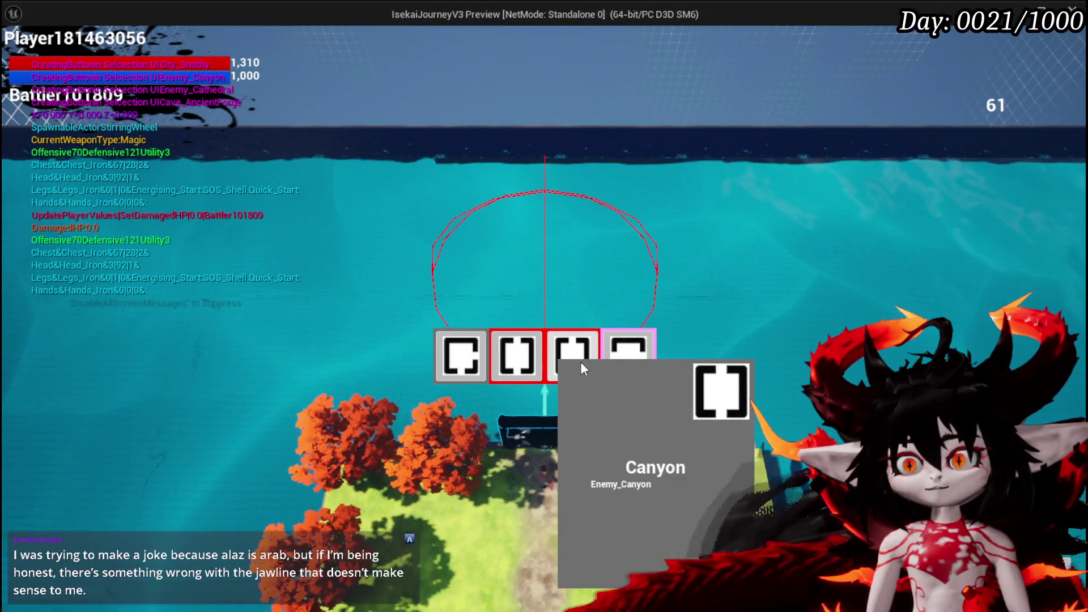
pyautogui.click(580, 362)
# - Run and jump the character across the field toward the walls and cliff, then return to the editor
pyautogui.press('w')
pyautogui.press('w')
pyautogui.press('w')
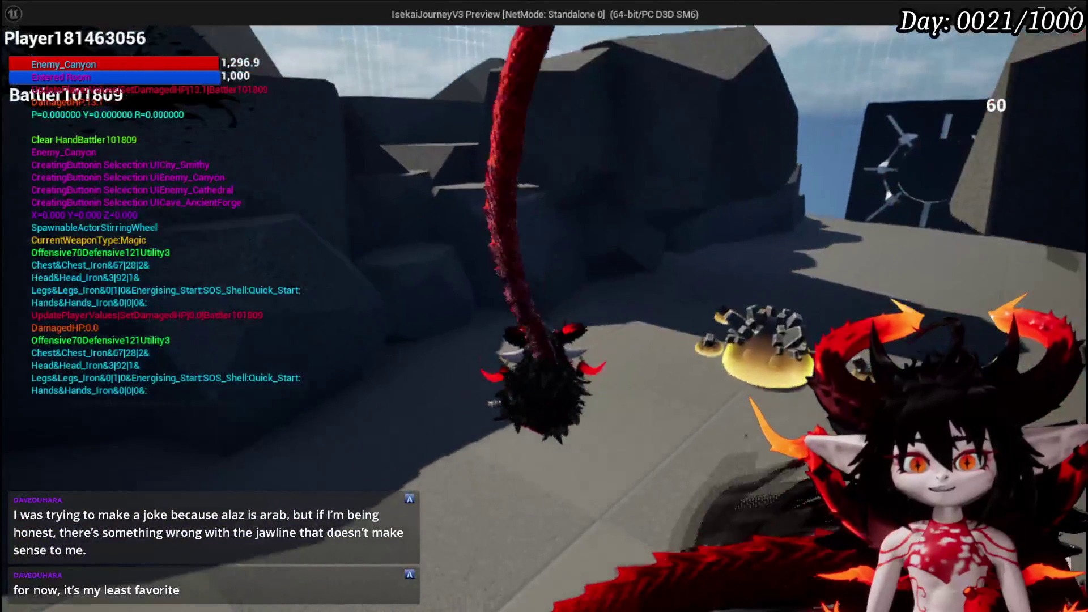
pyautogui.press('w')
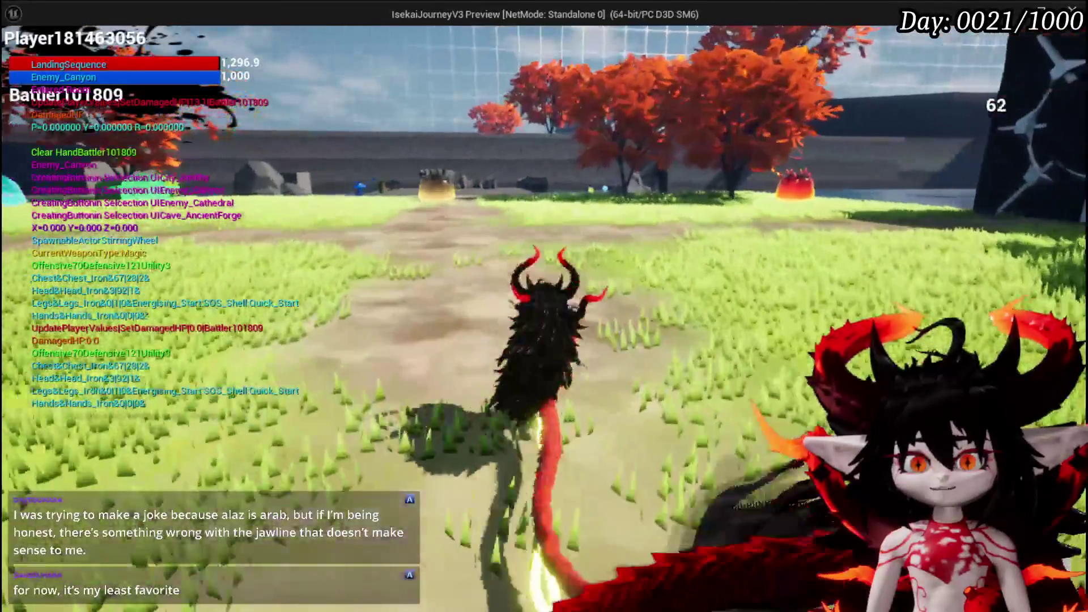
pyautogui.press('w')
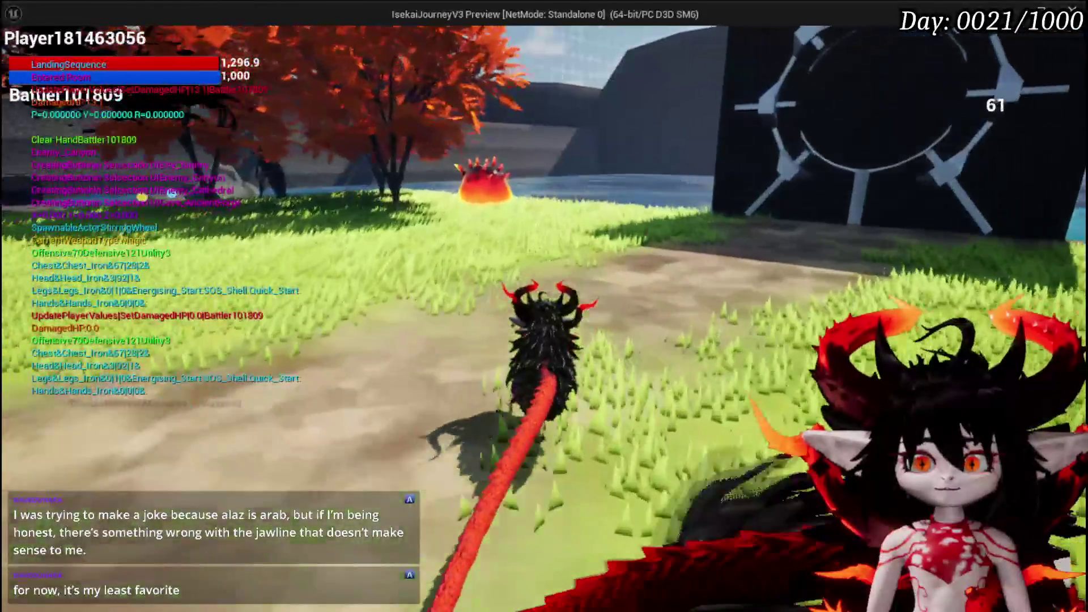
pyautogui.press('w')
pyautogui.press('a')
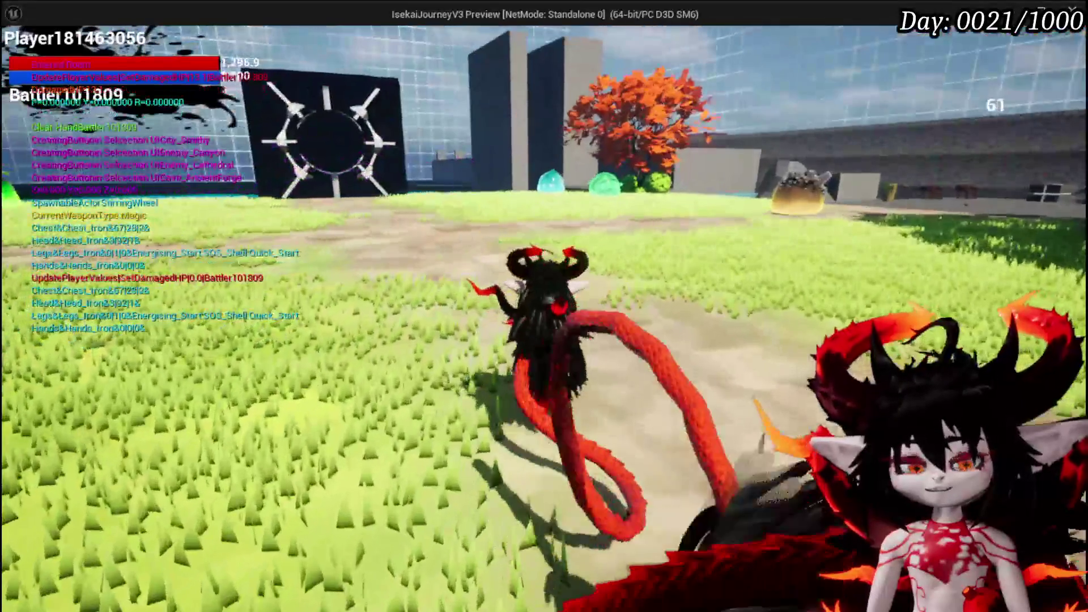
pyautogui.hotkey('alt', 'Tab')
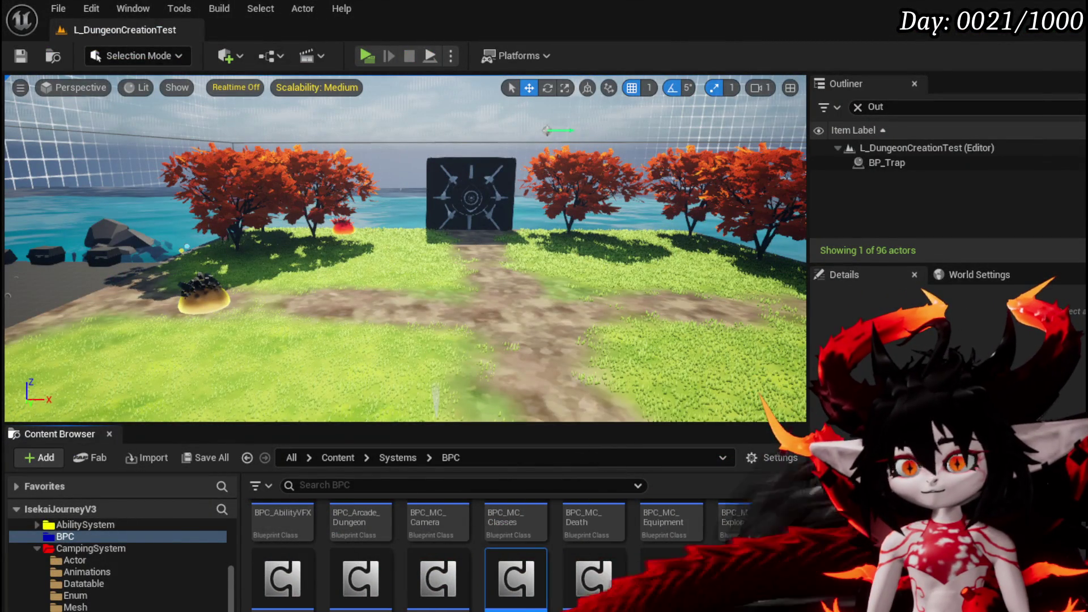
# - Open the PlatformerMovement Blueprint on WallTrace, compile it and save
pyautogui.doubleClick(526, 602)
pyautogui.scroll(4, 320, 291)
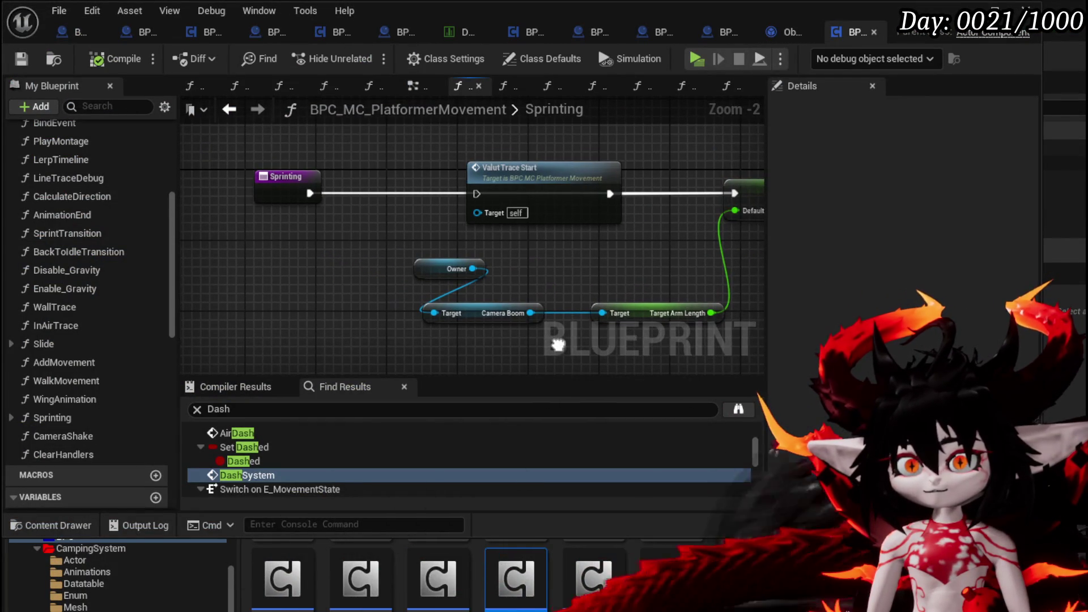
pyautogui.doubleClick(71, 310)
pyautogui.scroll(3, 431, 243)
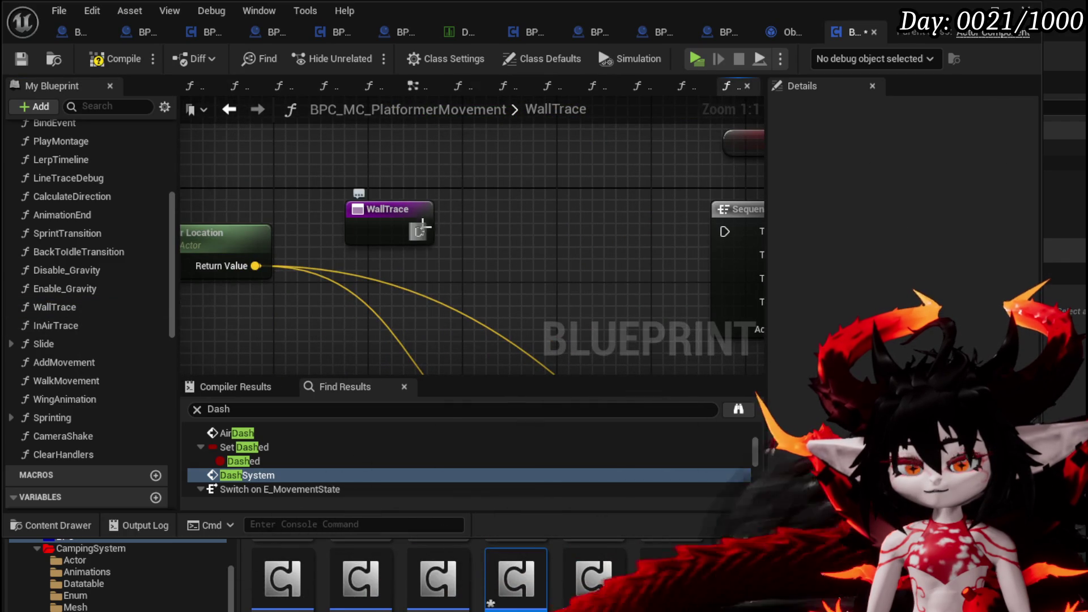
pyautogui.click(113, 61)
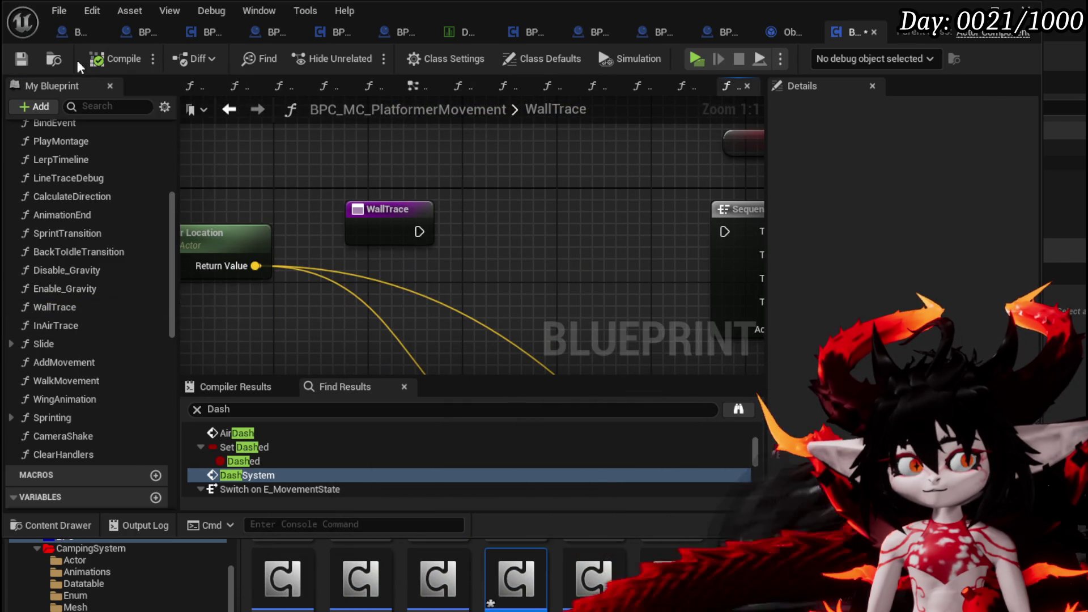
pyautogui.hotkey('ctrl', 's')
# - Connect WallTrace's execution output to the Sequence node
pyautogui.moveTo(514, 230); pyautogui.dragTo(413, 213)
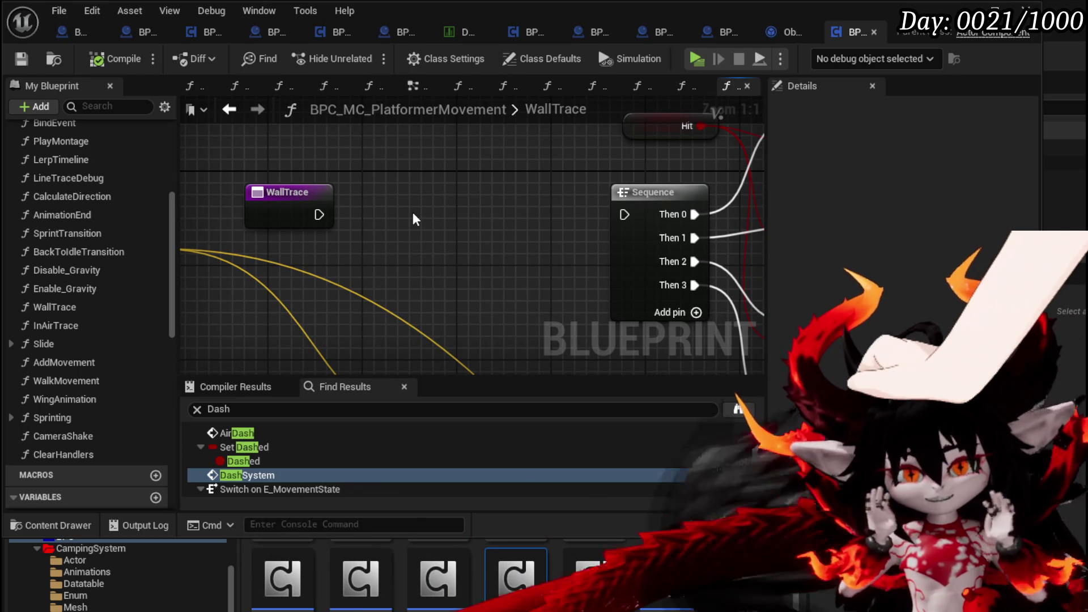
pyautogui.moveTo(319, 214)
pyautogui.mouseDown()
pyautogui.moveTo(596, 226)
pyautogui.moveTo(624, 214)
pyautogui.moveTo(373, 326)
pyautogui.moveTo(447, 131)
pyautogui.moveTo(603, 283)
pyautogui.mouseUp()
pyautogui.scroll(-3, 624, 214)
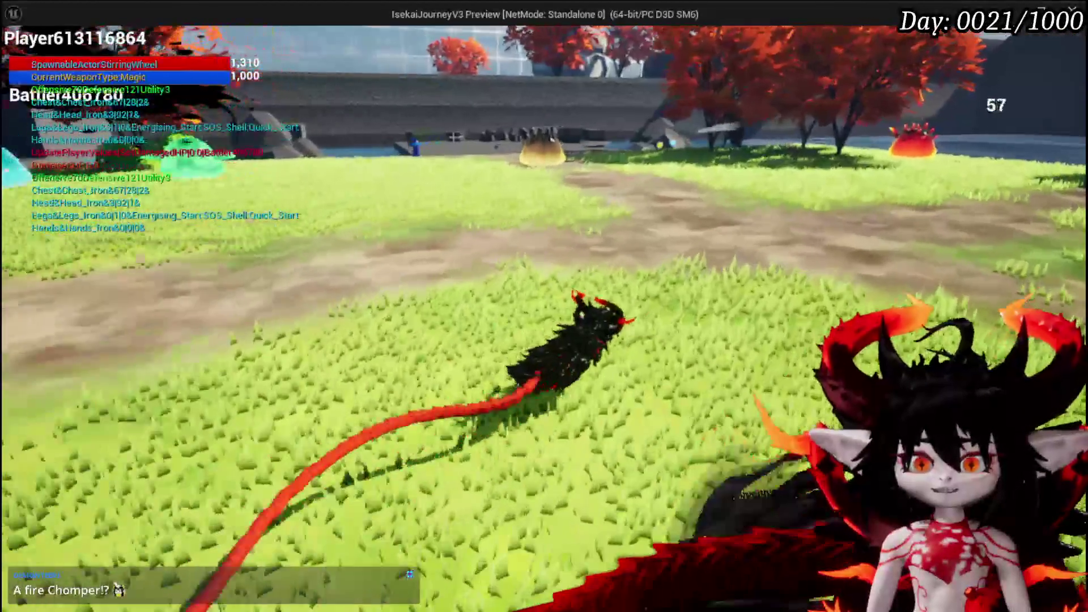
# - Close the game preview and reopen the PlatformerMovement Blueprint on WallTrace
pyautogui.press('Escape')
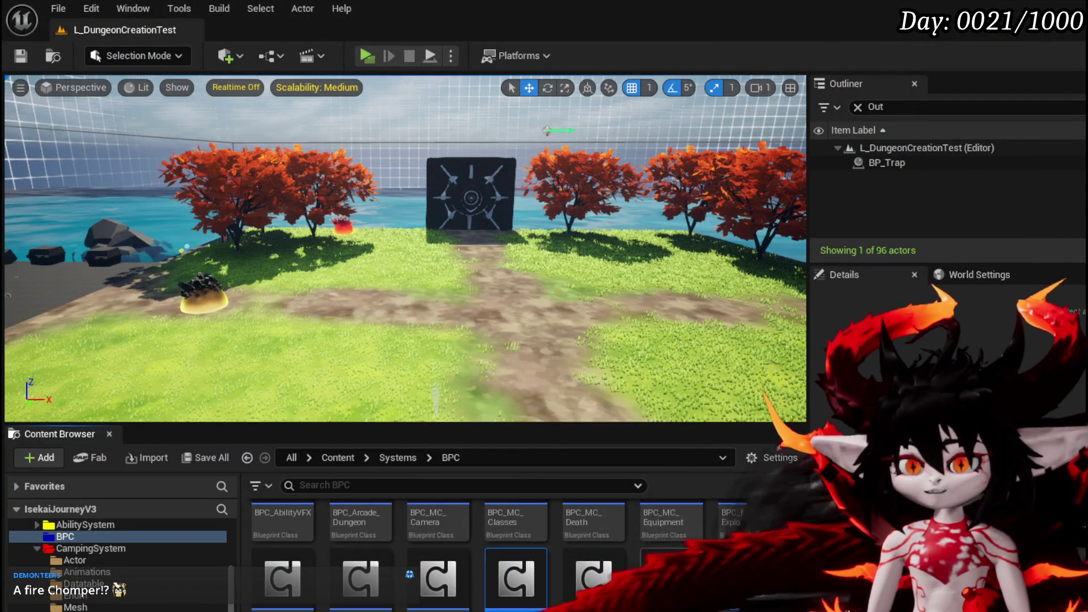
pyautogui.doubleClick(515, 576)
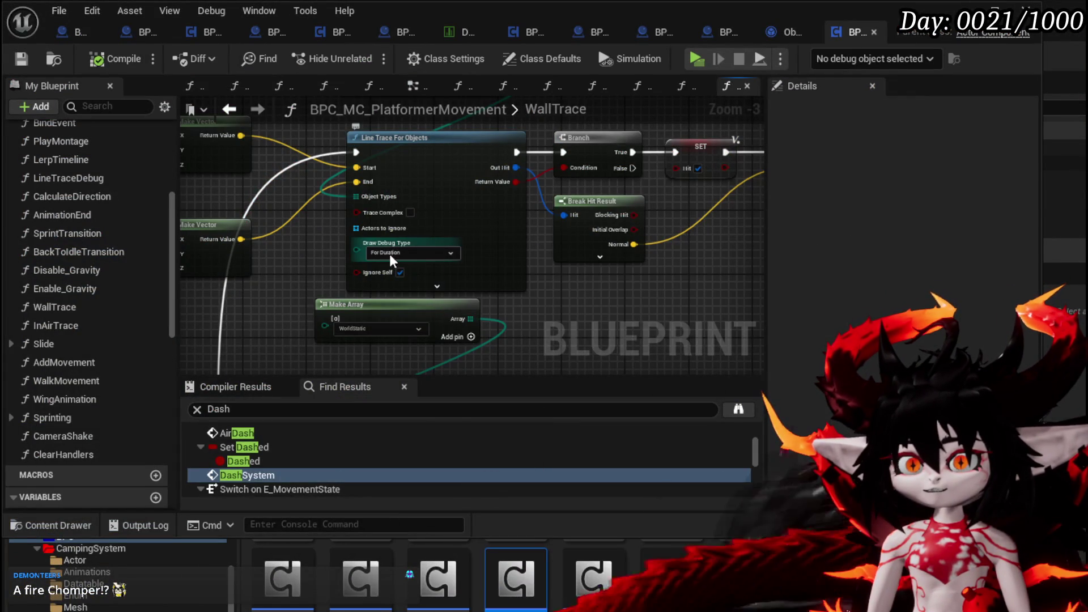
# - Set Line Trace For Objects' Draw Debug Type to None and compile the Blueprint
pyautogui.click(390, 253)
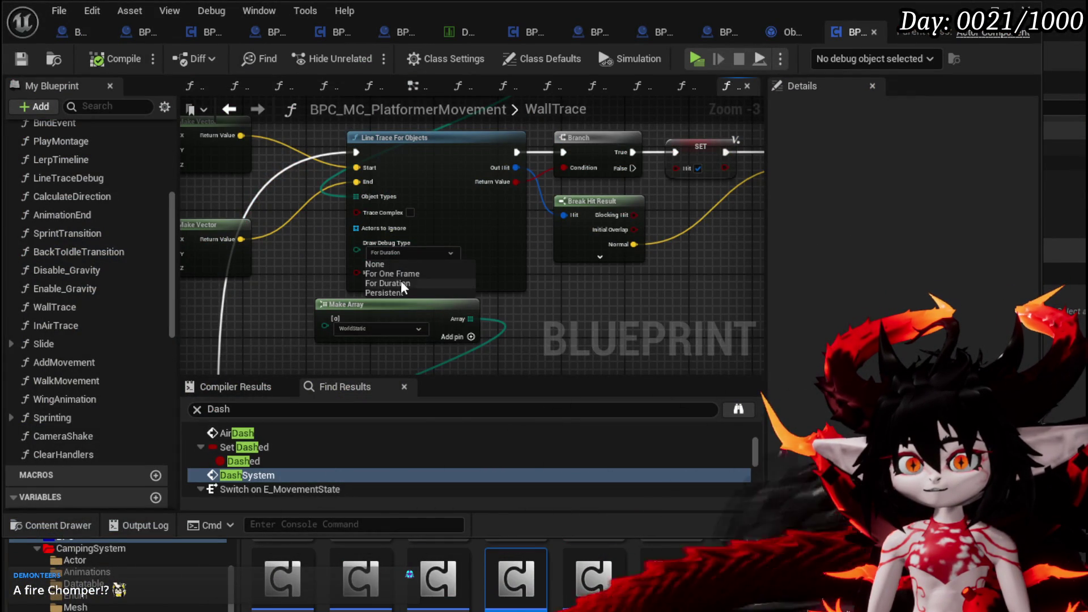
pyautogui.click(389, 264)
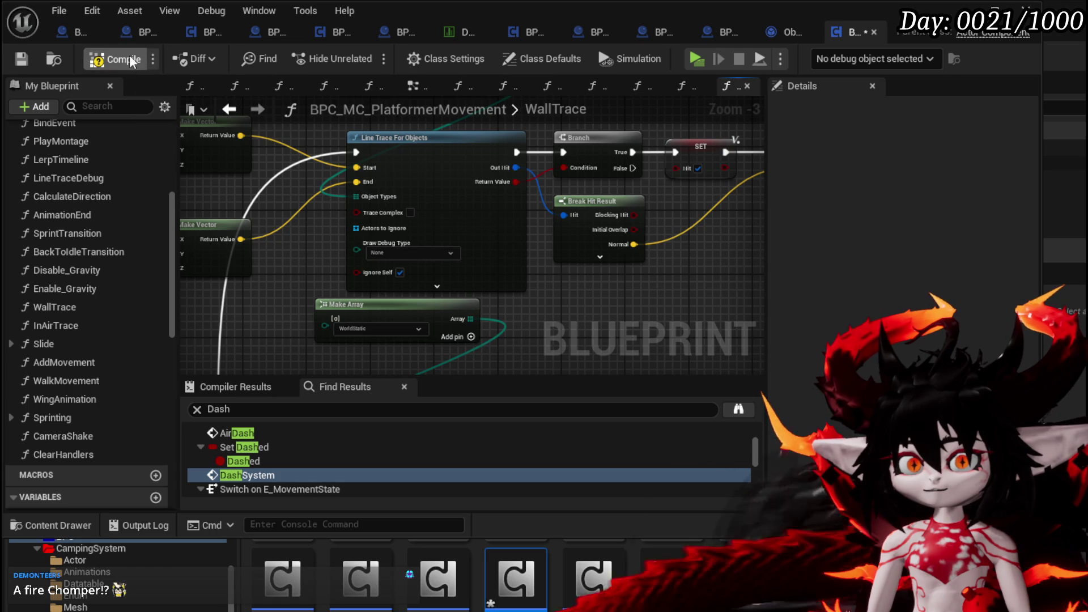
pyautogui.click(21, 58)
pyautogui.scroll(5, 147, 363)
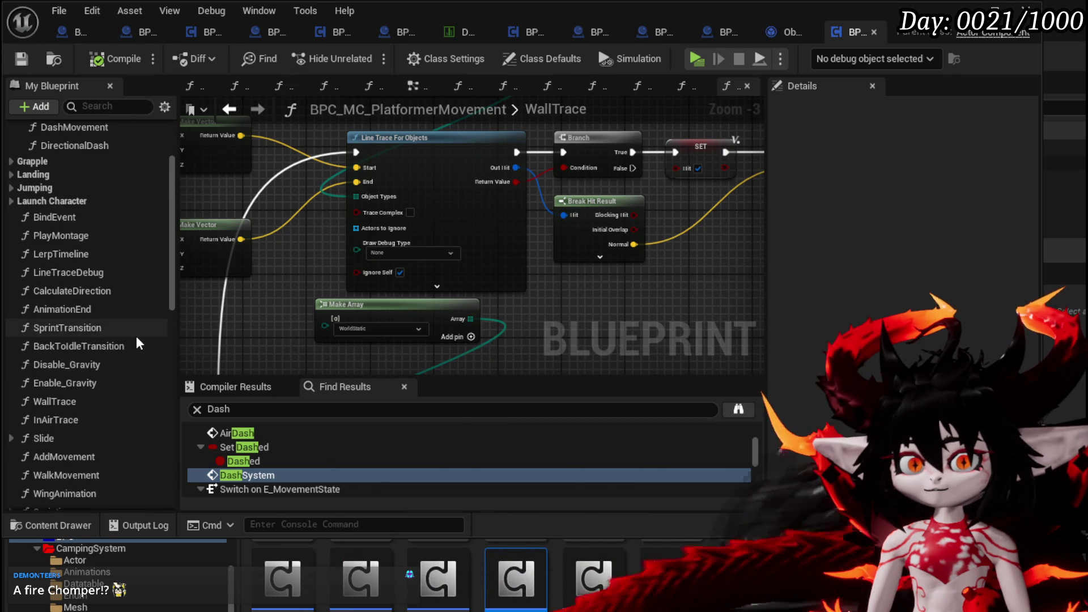
pyautogui.scroll(1, 127, 398)
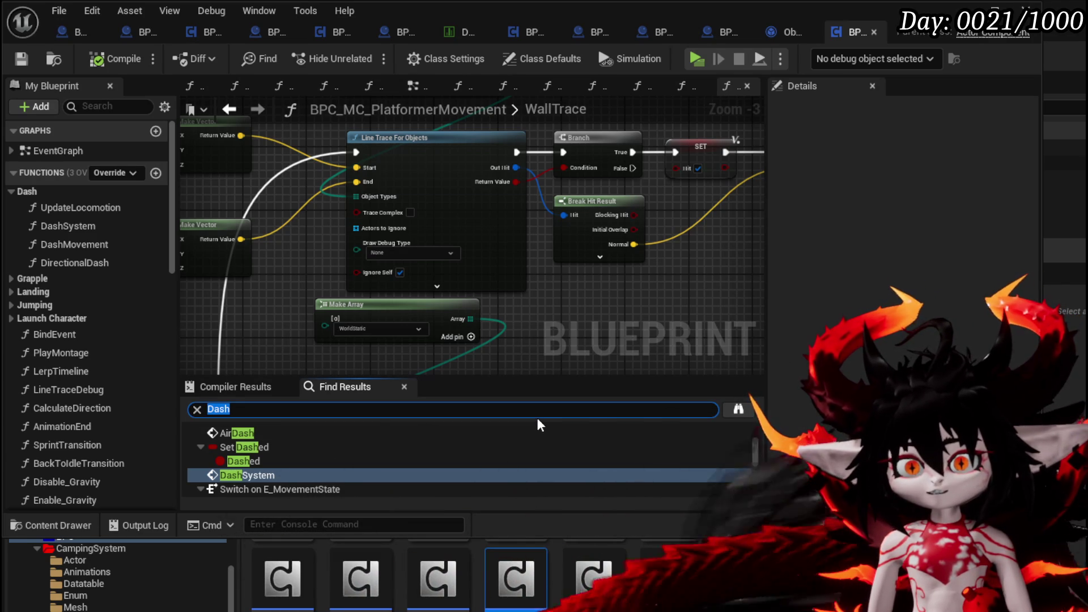
# - Search for 'Vault' and jump to the HighVaultJump Set Timer and entry nodes
pyautogui.write('Vault')
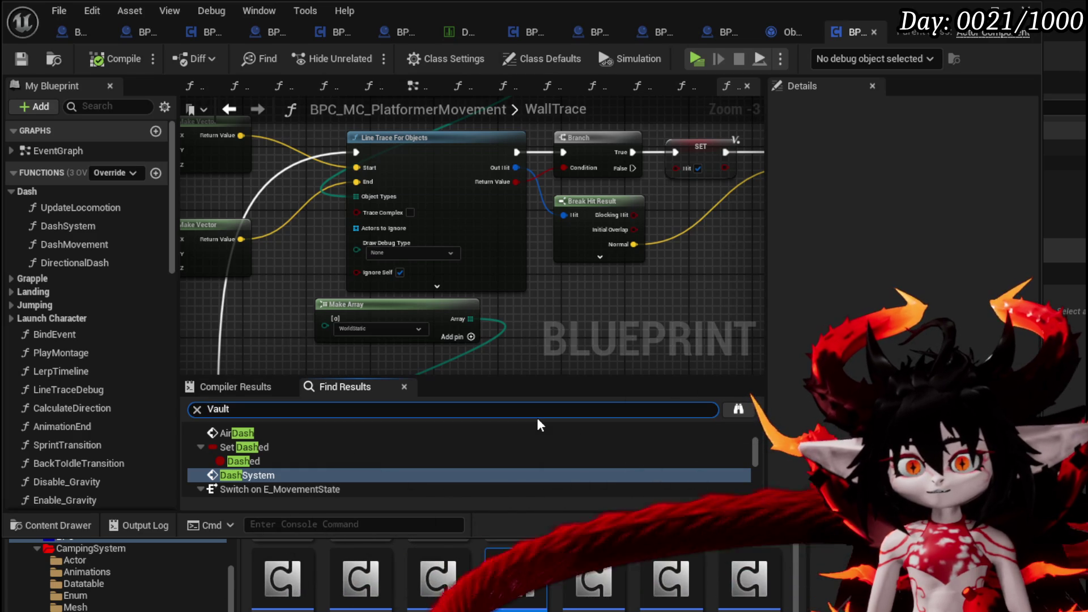
pyautogui.press('Return')
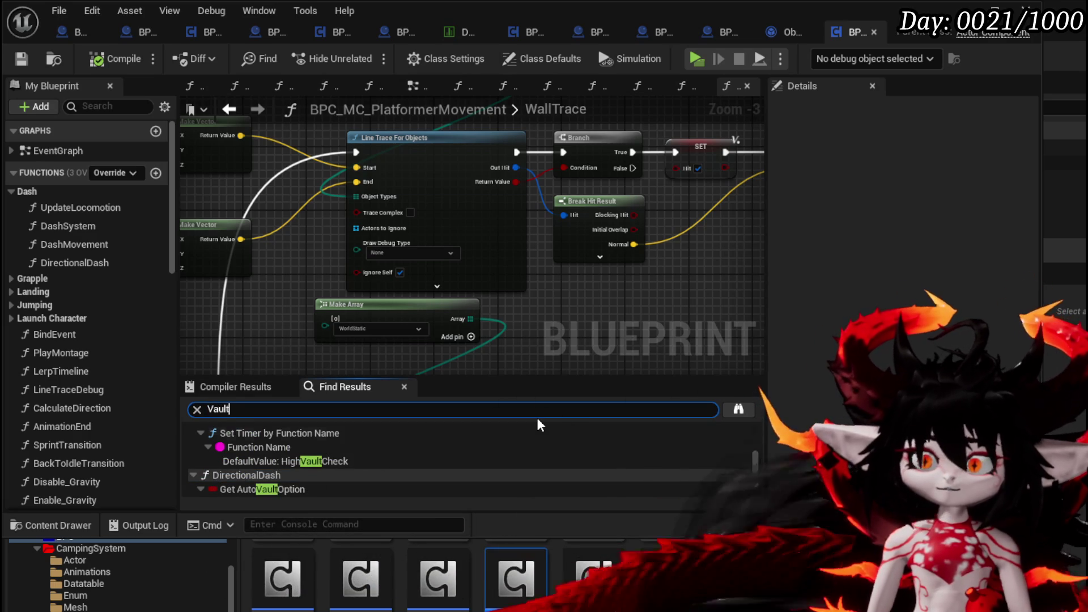
pyautogui.scroll(3, 331, 458)
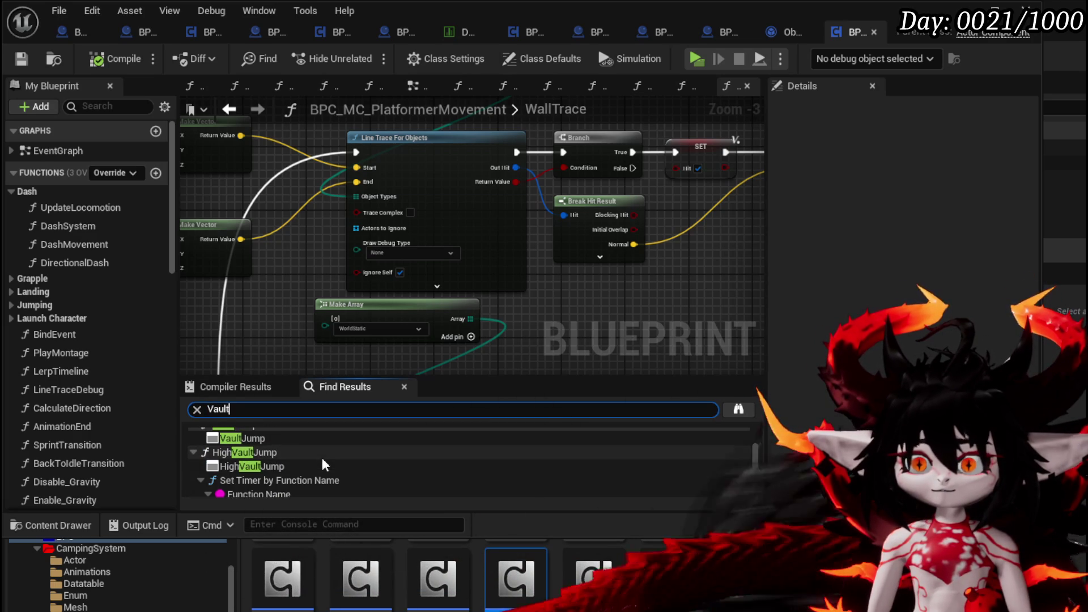
pyautogui.click(281, 481)
pyautogui.scroll(-4, 322, 288)
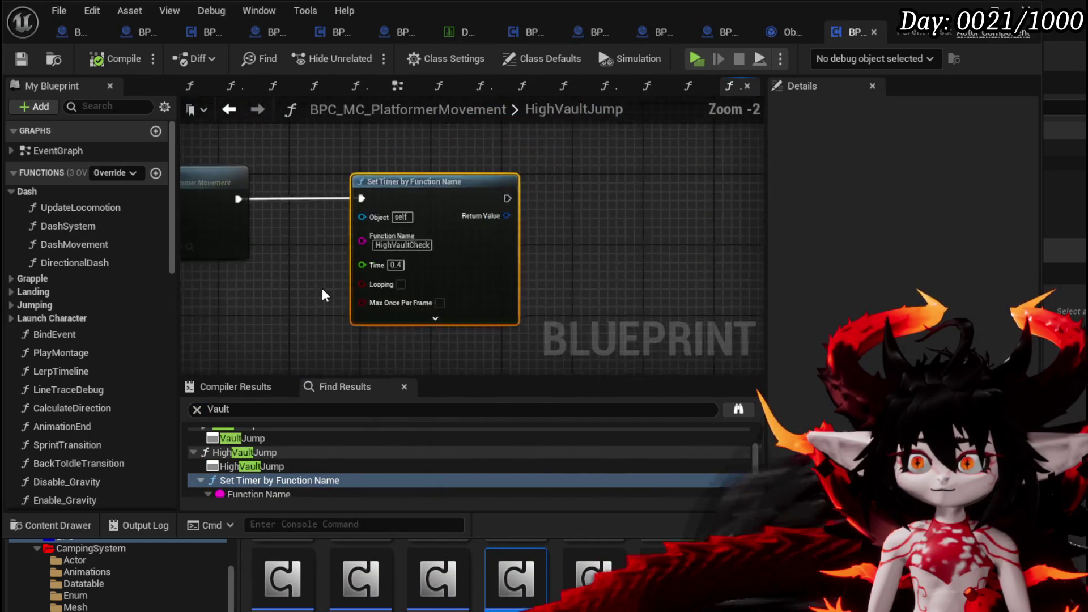
pyautogui.scroll(-3, 723, 274)
pyautogui.scroll(3, 445, 283)
pyautogui.scroll(1, 573, 271)
pyautogui.moveTo(572, 271)
pyautogui.mouseDown()
pyautogui.moveTo(299, 291)
pyautogui.moveTo(382, 296)
pyautogui.moveTo(3, 296)
pyautogui.mouseUp()
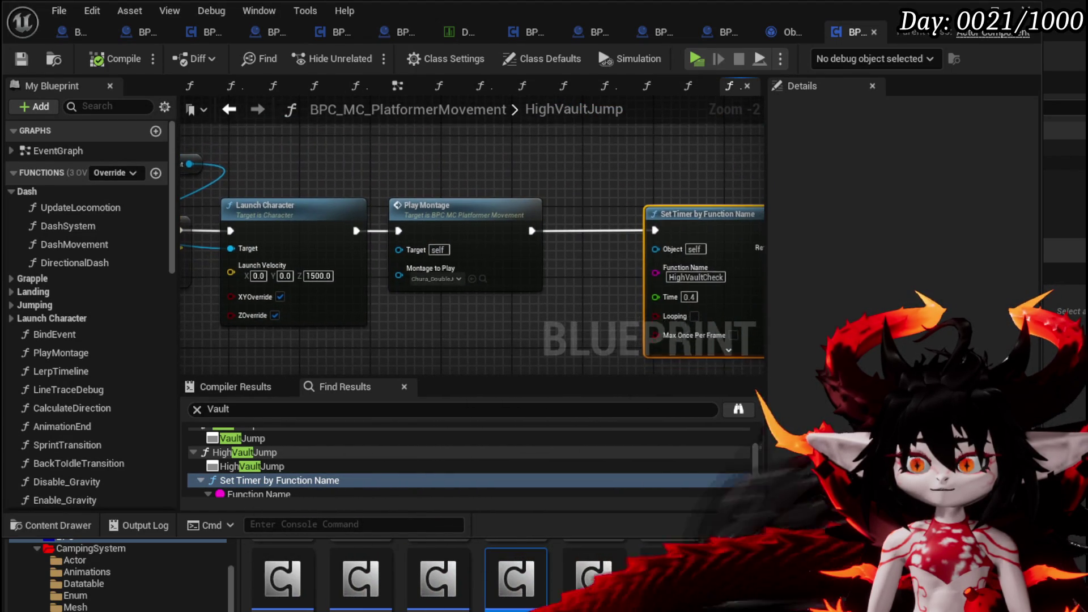
pyautogui.moveTo(102, 231)
pyautogui.mouseDown()
pyautogui.moveTo(272, 231)
pyautogui.moveTo(309, 263)
pyautogui.moveTo(446, 330)
pyautogui.moveTo(304, 309)
pyautogui.mouseUp()
pyautogui.scroll(2, 307, 466)
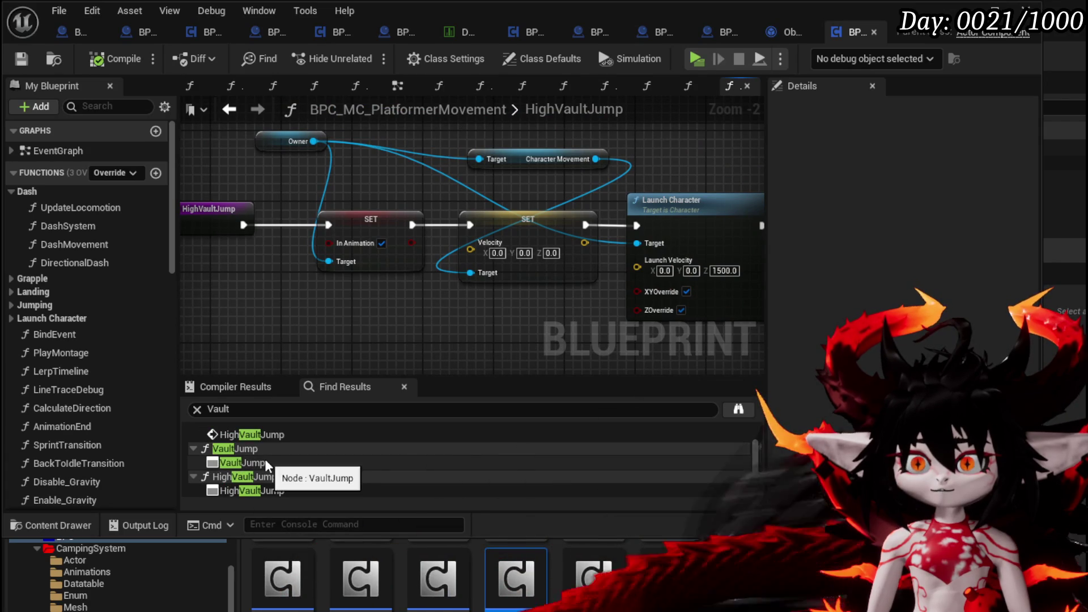
# - Open the VaultJump function graph, then jump to the VaultJump call inside WallTrace
pyautogui.doubleClick(264, 460)
pyautogui.moveTo(445, 331)
pyautogui.mouseDown()
pyautogui.moveTo(251, 333)
pyautogui.moveTo(186, 316)
pyautogui.mouseUp()
pyautogui.scroll(-3, 416, 316)
pyautogui.moveTo(416, 315); pyautogui.dragTo(528, 300)
pyautogui.scroll(2, 270, 454)
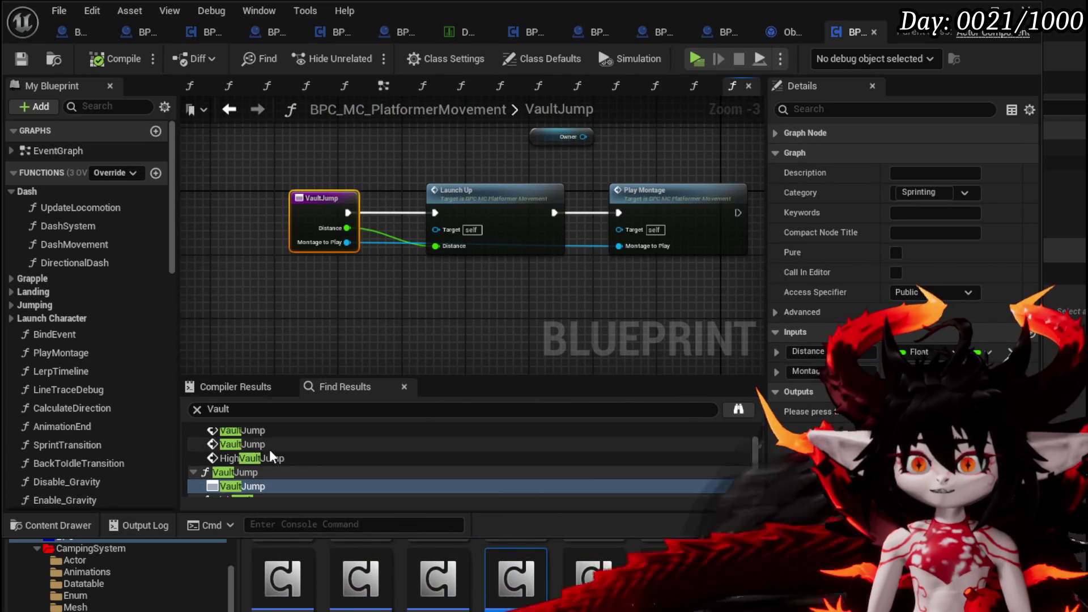
pyautogui.scroll(3, 270, 452)
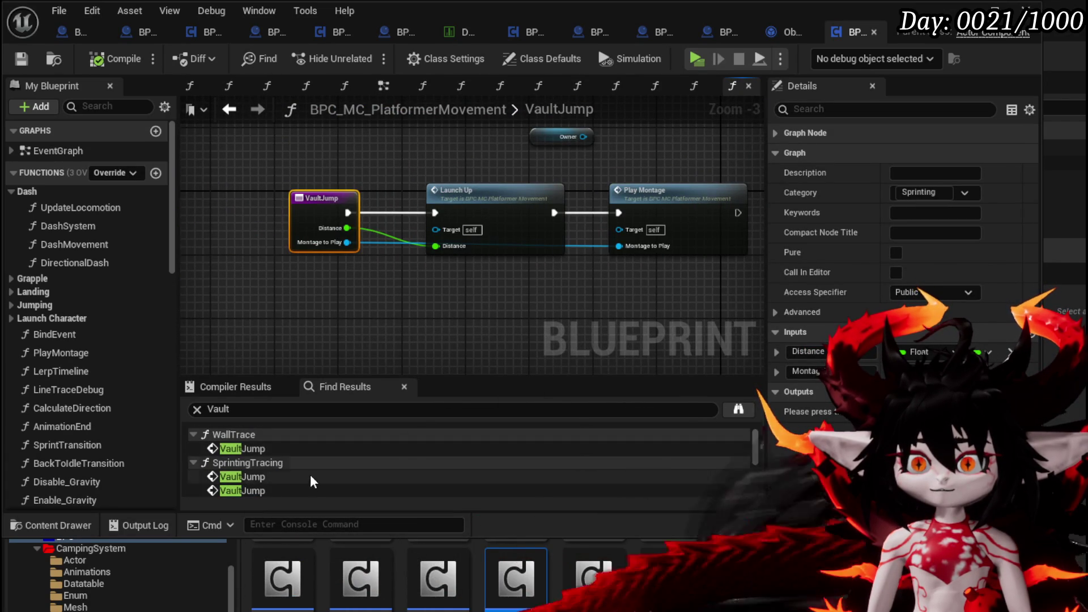
pyautogui.doubleClick(244, 450)
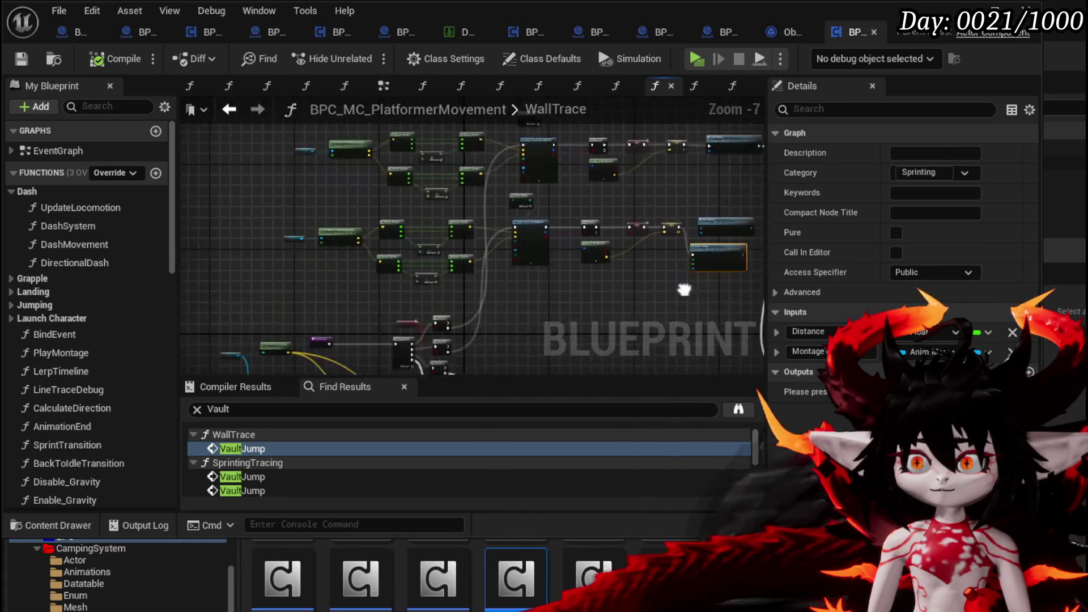
# - Toggle a breakpoint on the WallTrace entry node and compile the Blueprint
pyautogui.scroll(5, 457, 262)
pyautogui.moveTo(478, 271)
pyautogui.mouseDown()
pyautogui.moveTo(559, 235)
pyautogui.moveTo(537, 230)
pyautogui.moveTo(598, 140)
pyautogui.moveTo(582, 162)
pyautogui.mouseUp()
pyautogui.rightClick(425, 187)
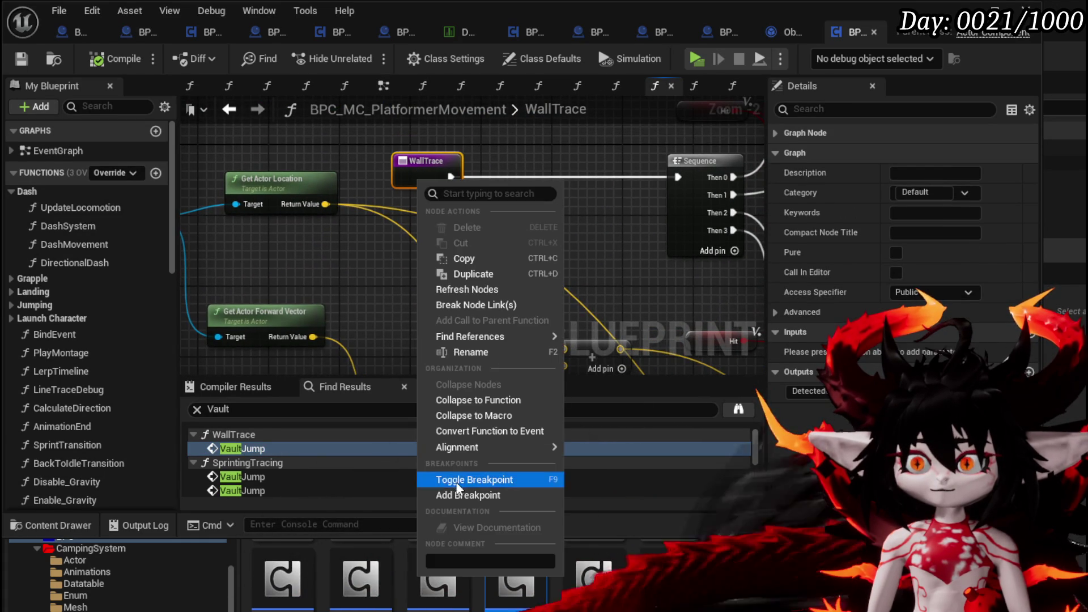
pyautogui.click(458, 481)
pyautogui.click(86, 62)
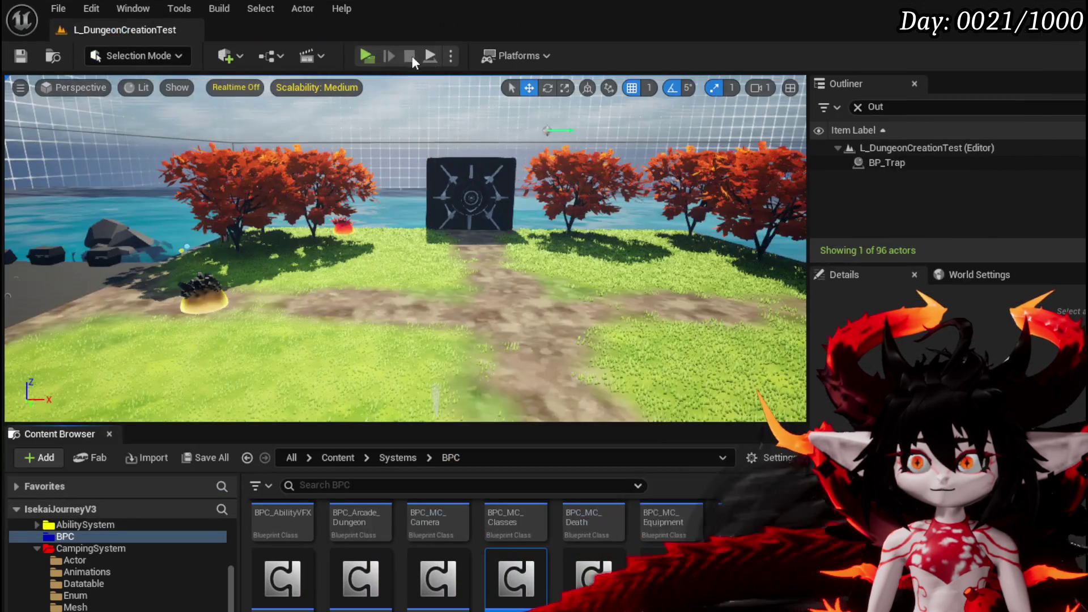
# - Play-test the level, running the character into the gate wall until the WallTrace breakpoint hits
pyautogui.click(360, 53)
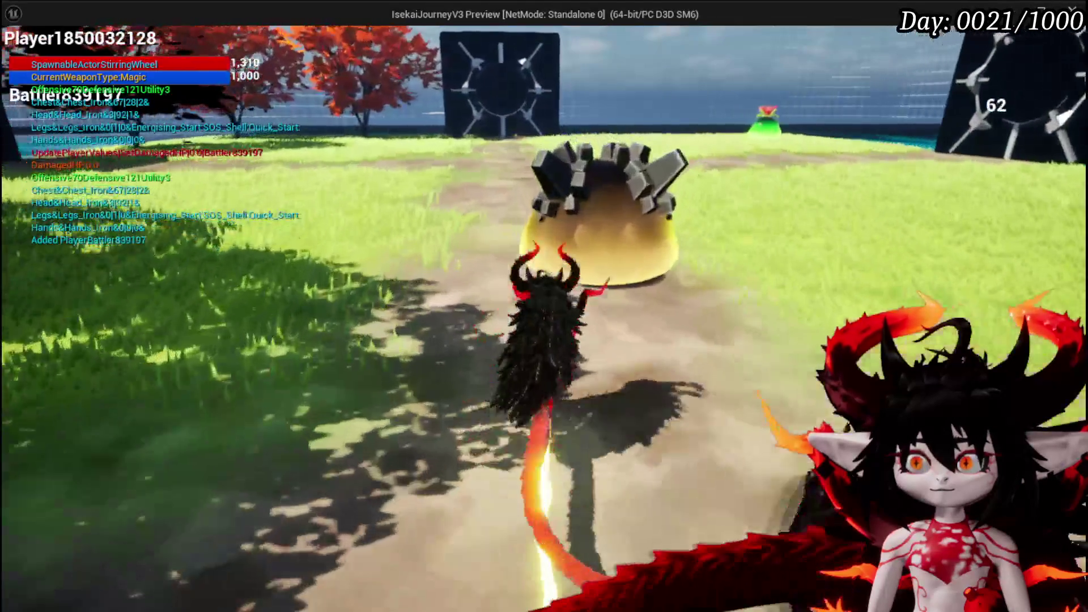
pyautogui.press('w')
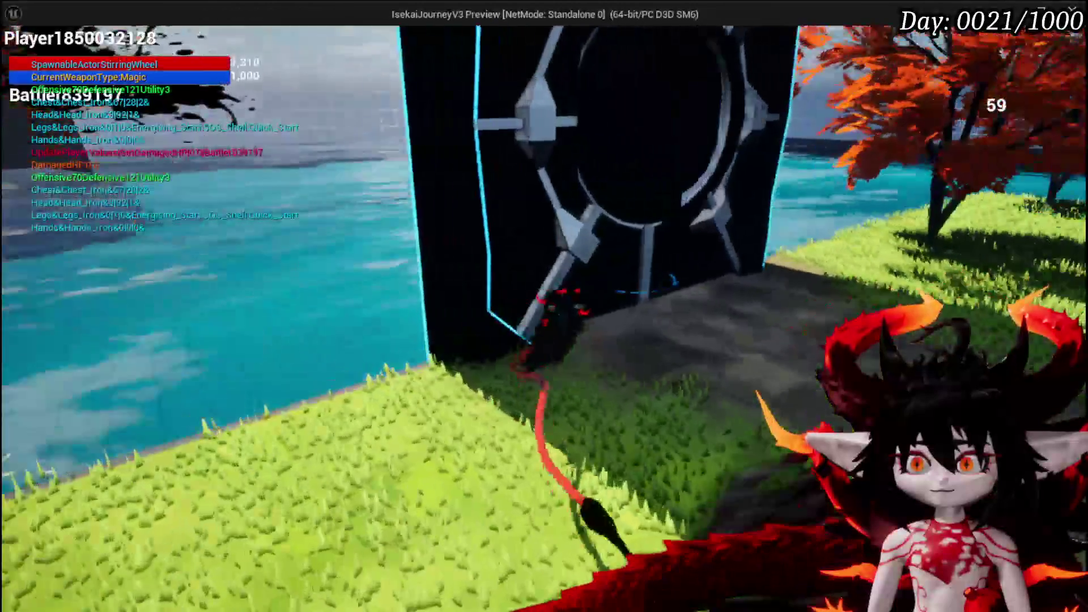
pyautogui.press('Escape')
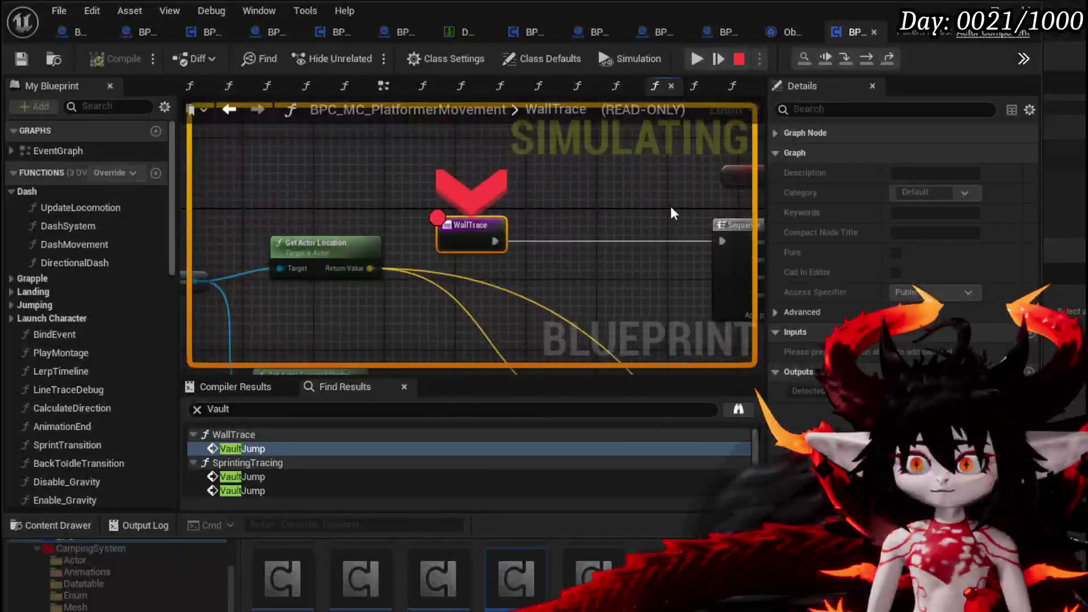
# - Remove the breakpoint from the WallTrace node
pyautogui.scroll(-2, 512, 214)
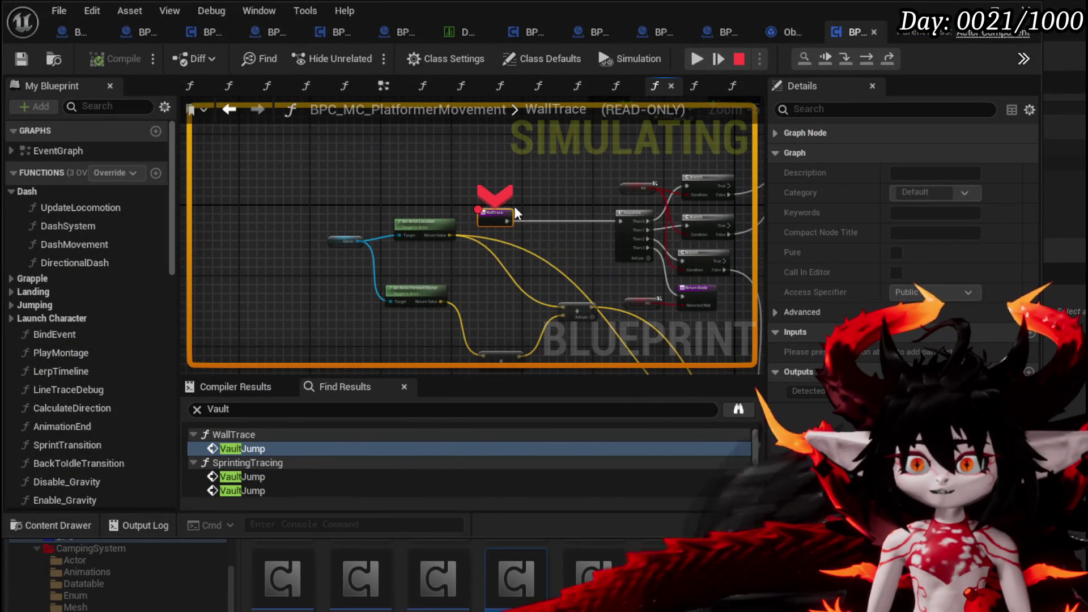
pyautogui.rightClick(481, 220)
pyautogui.click(527, 319)
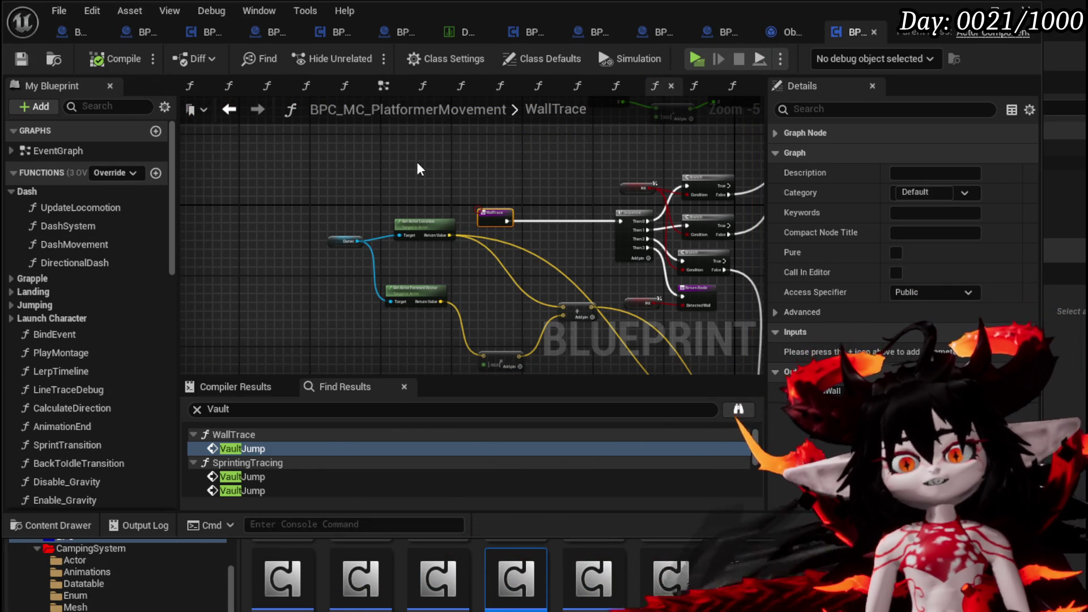
# - Expand the Sprinting group in My Blueprint and open the SprintingTracing function graph
pyautogui.scroll(-2, 140, 318)
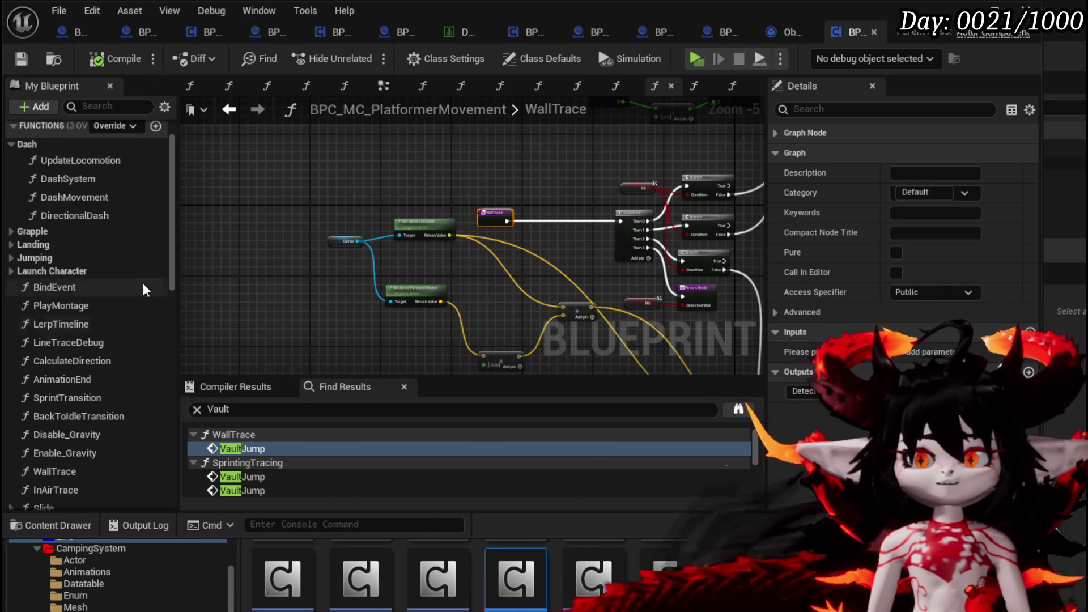
pyautogui.scroll(-2, 161, 321)
pyautogui.scroll(-4, 161, 321)
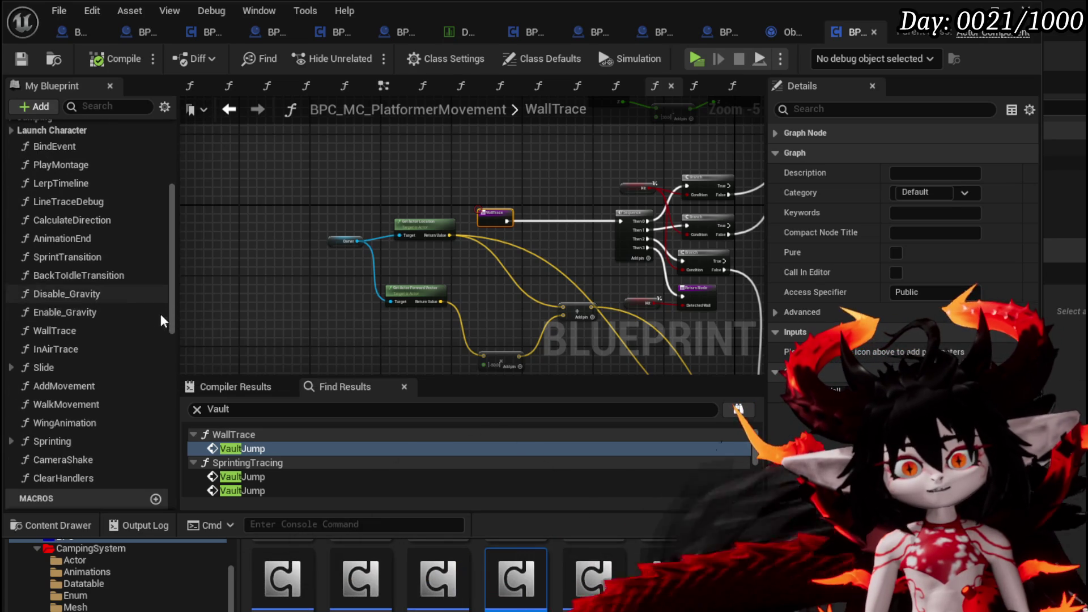
pyautogui.click(12, 442)
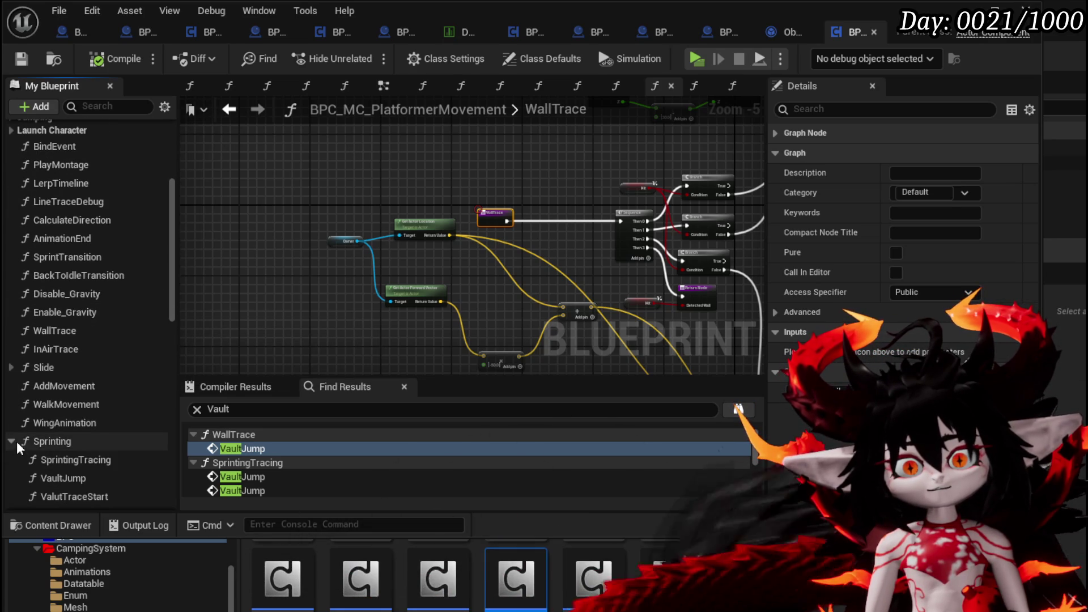
pyautogui.doubleClick(130, 459)
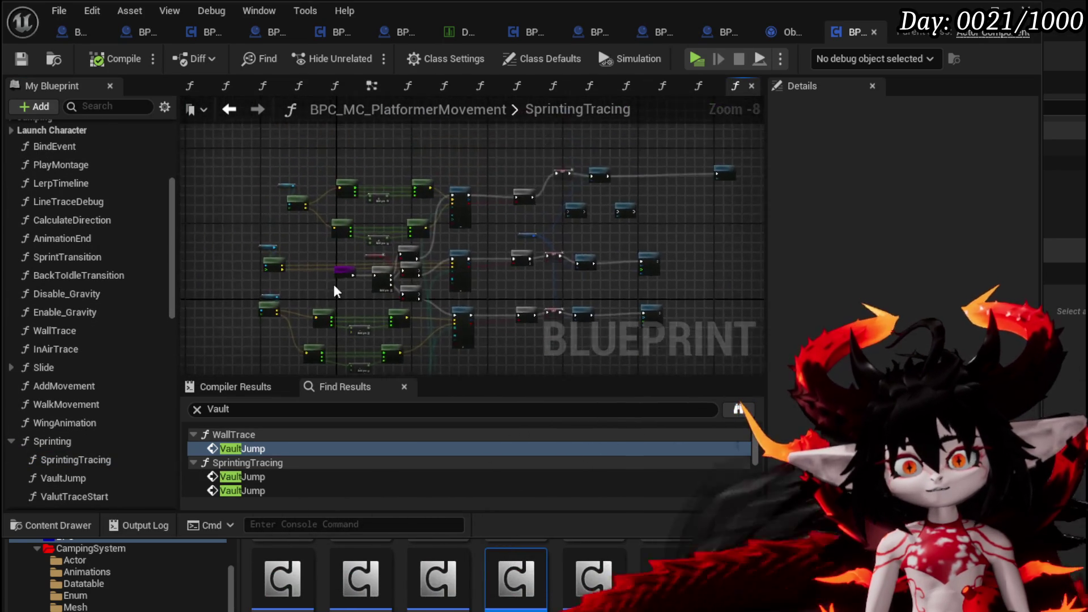
# - Break SprintingTracing's exec wire to the Sequence node and save the movement blueprint
pyautogui.scroll(1, 306, 312)
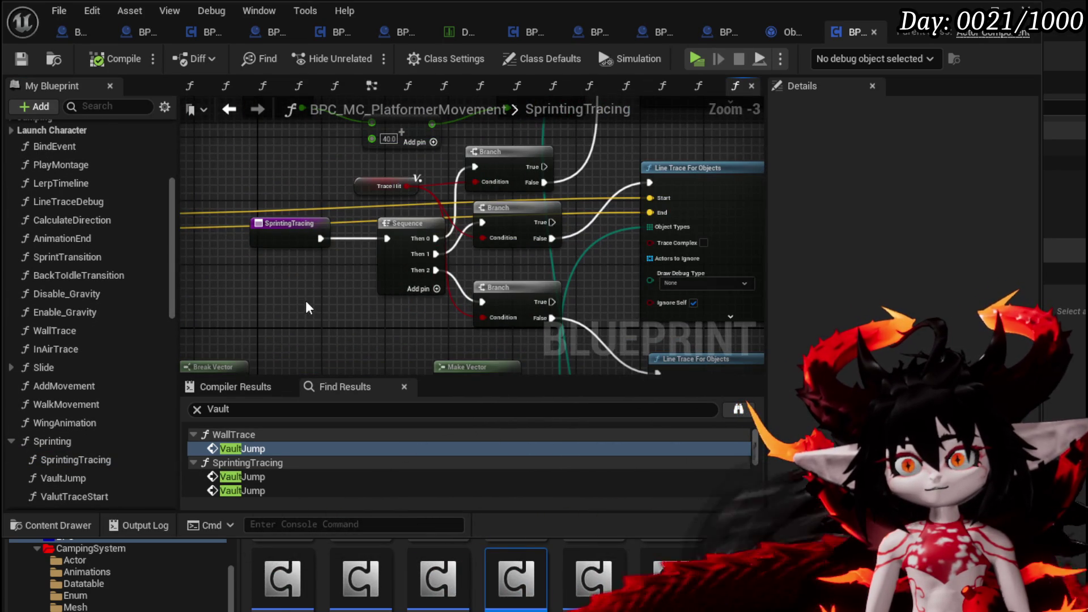
pyautogui.keyDown('alt'); pyautogui.click(321, 238); pyautogui.keyUp('alt')
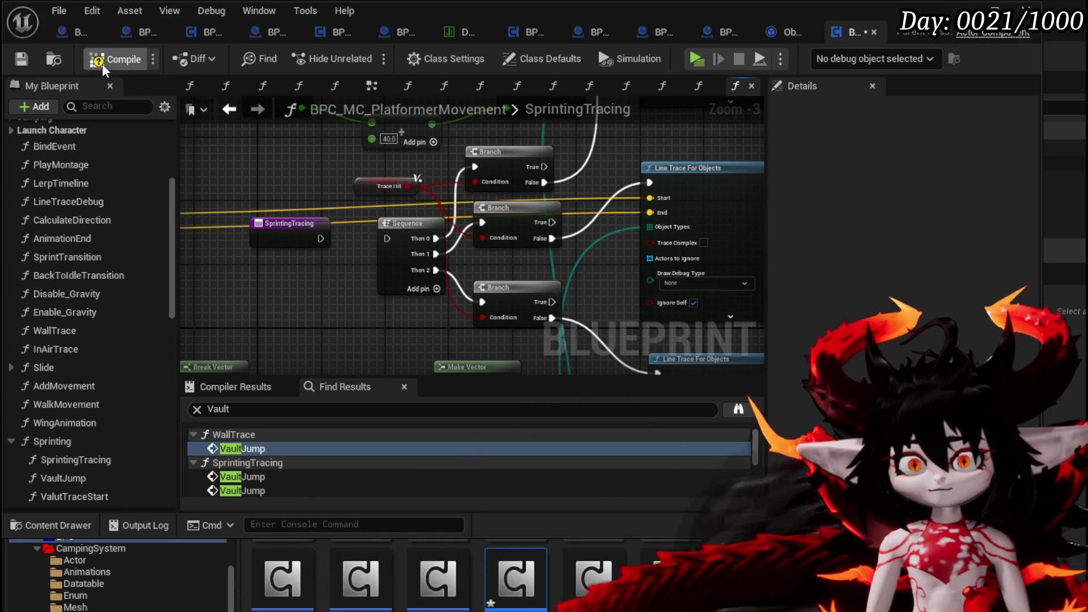
pyautogui.click(23, 57)
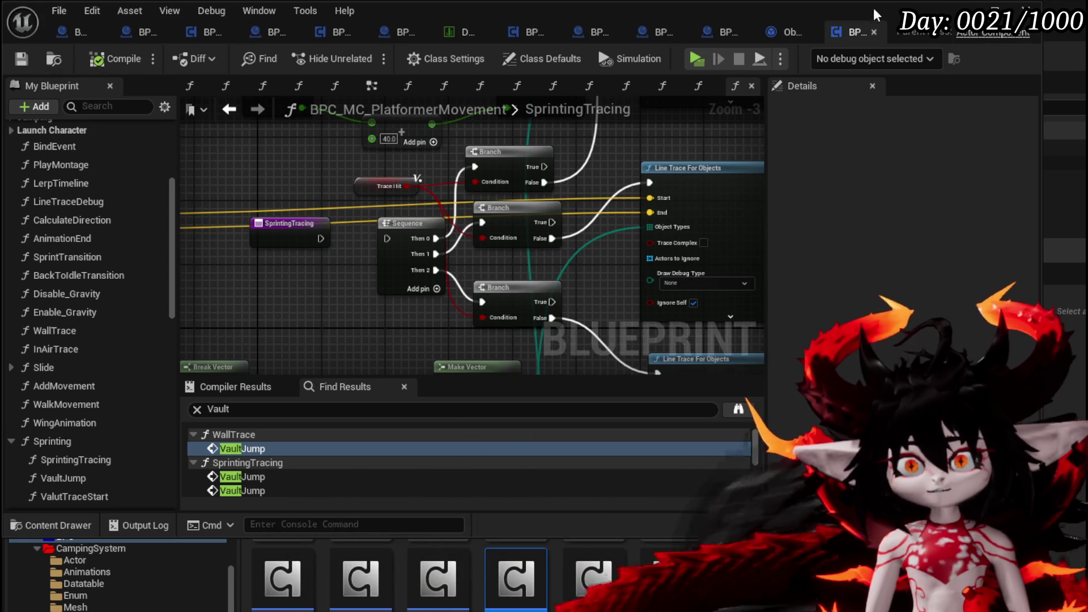
pyautogui.hotkey('alt', 'Tab')
# - Play-test again, running over the water and field toward the black gate and dirt path, then stop
pyautogui.click(373, 56)
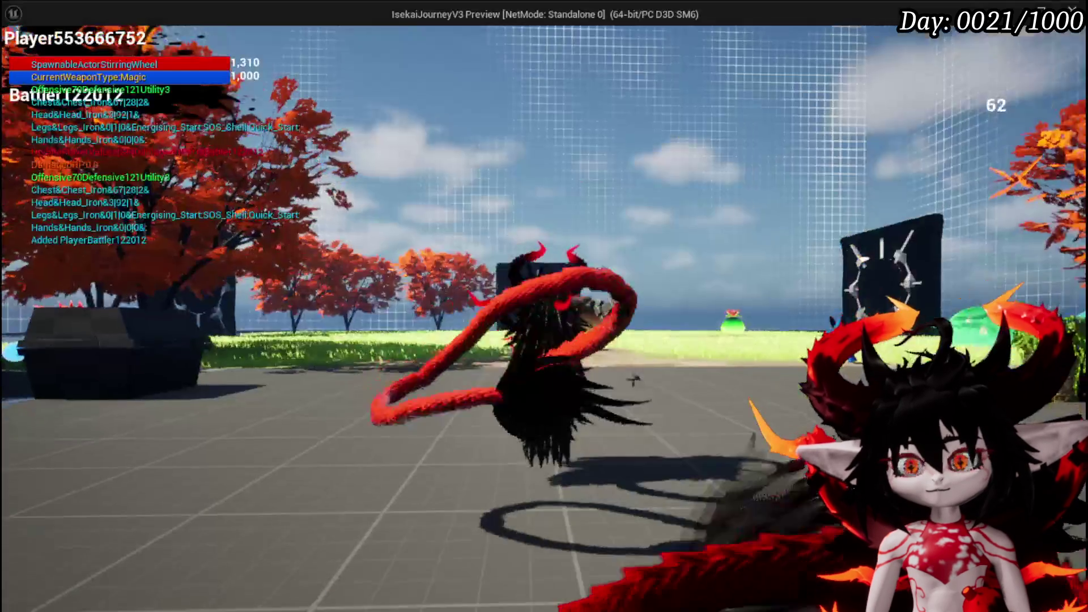
pyautogui.press('w')
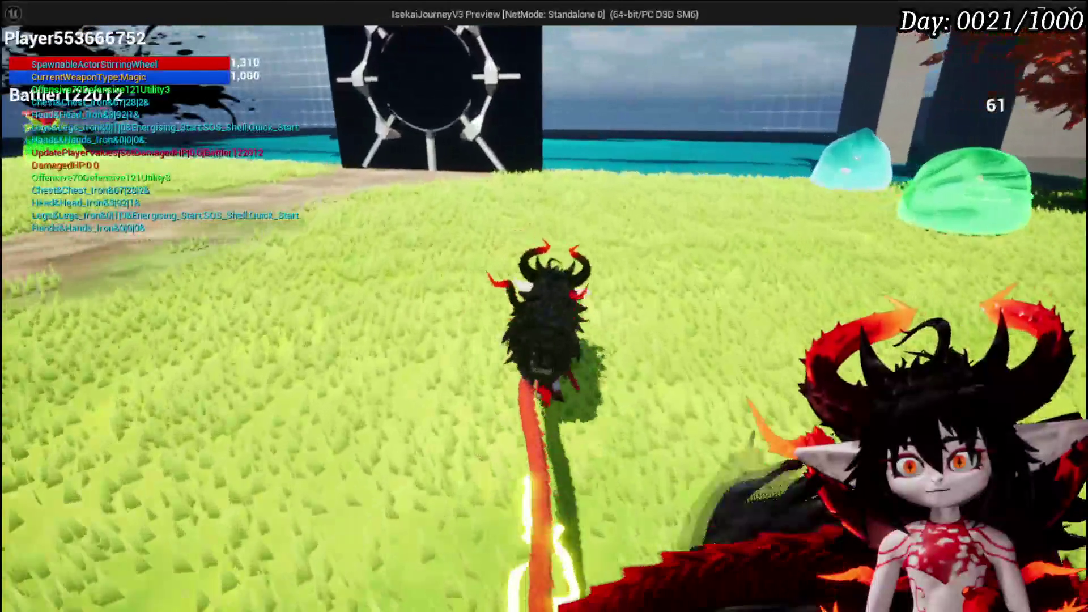
pyautogui.press('space')
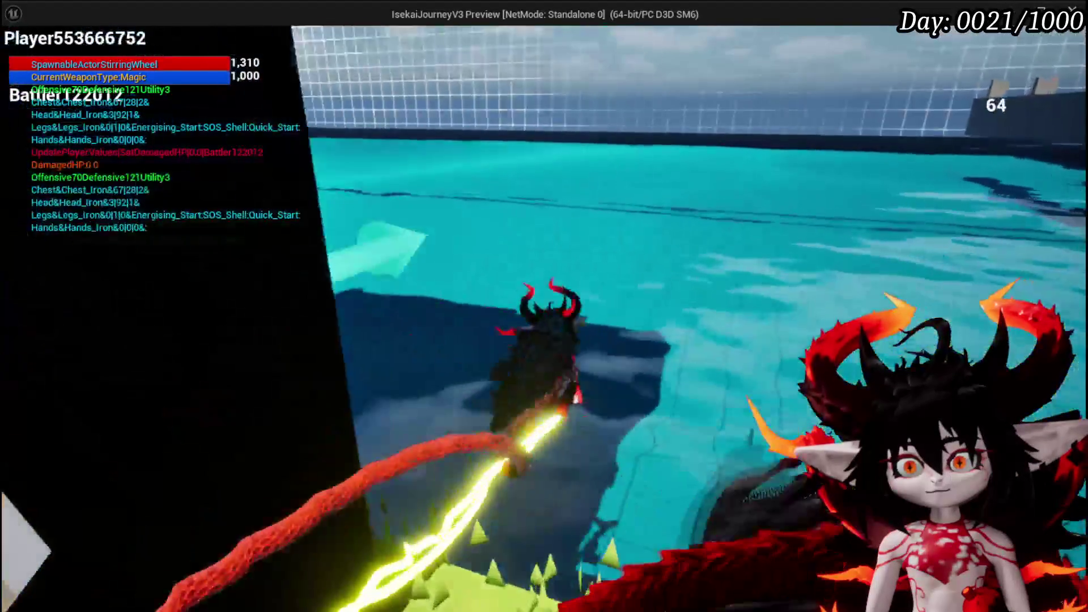
pyautogui.press('w')
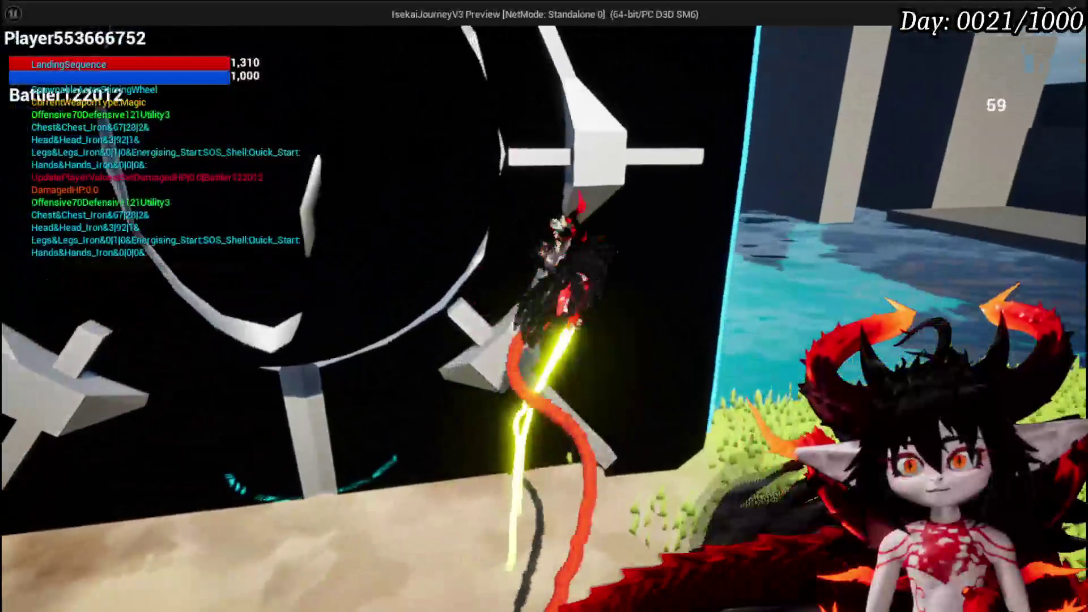
pyautogui.press('w')
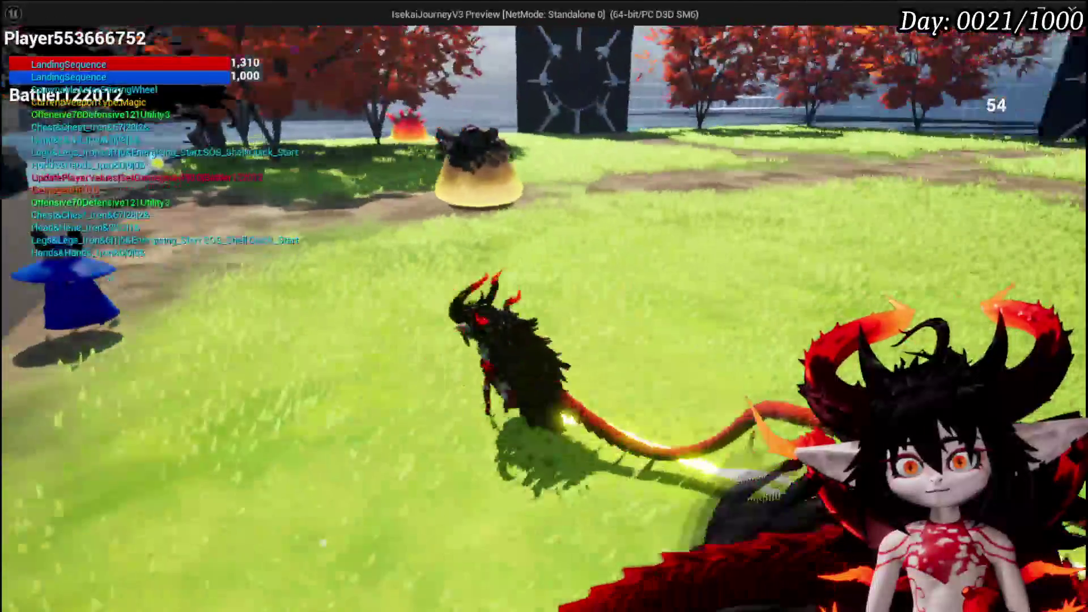
pyautogui.press('w')
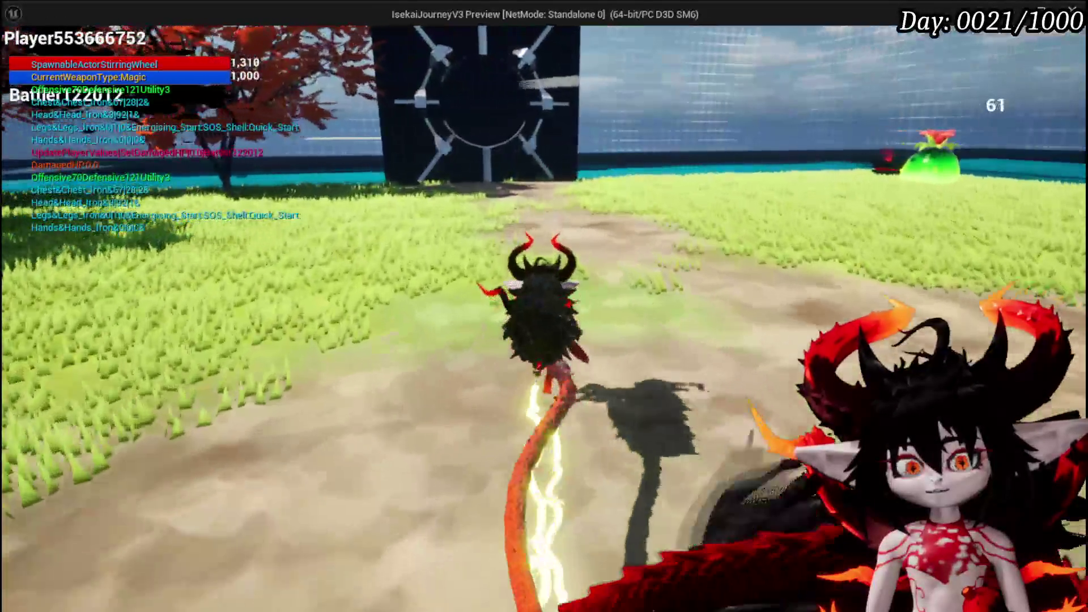
pyautogui.press('w')
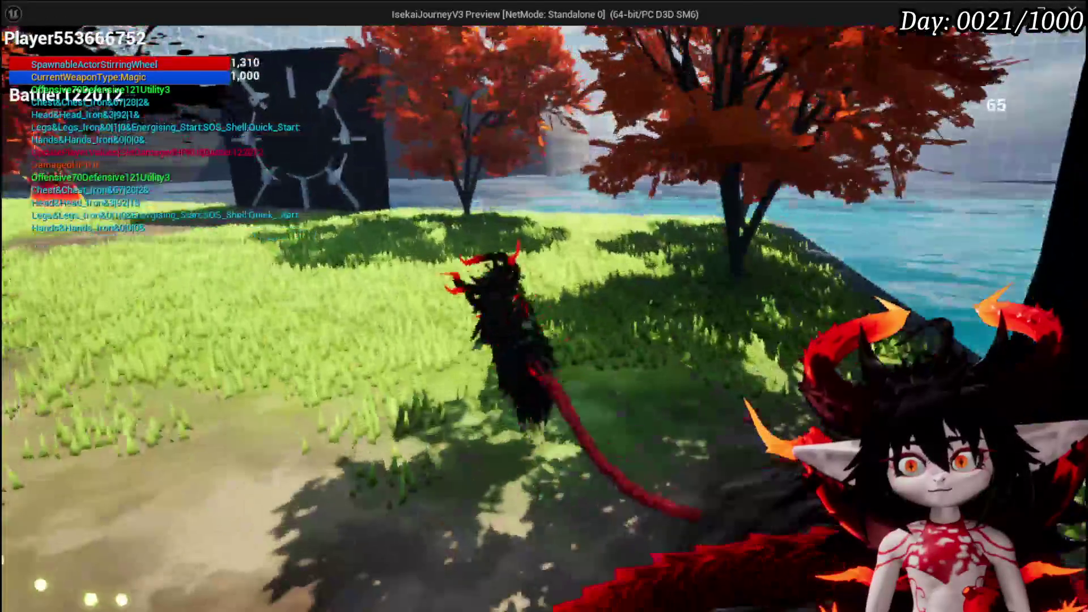
pyautogui.press('w')
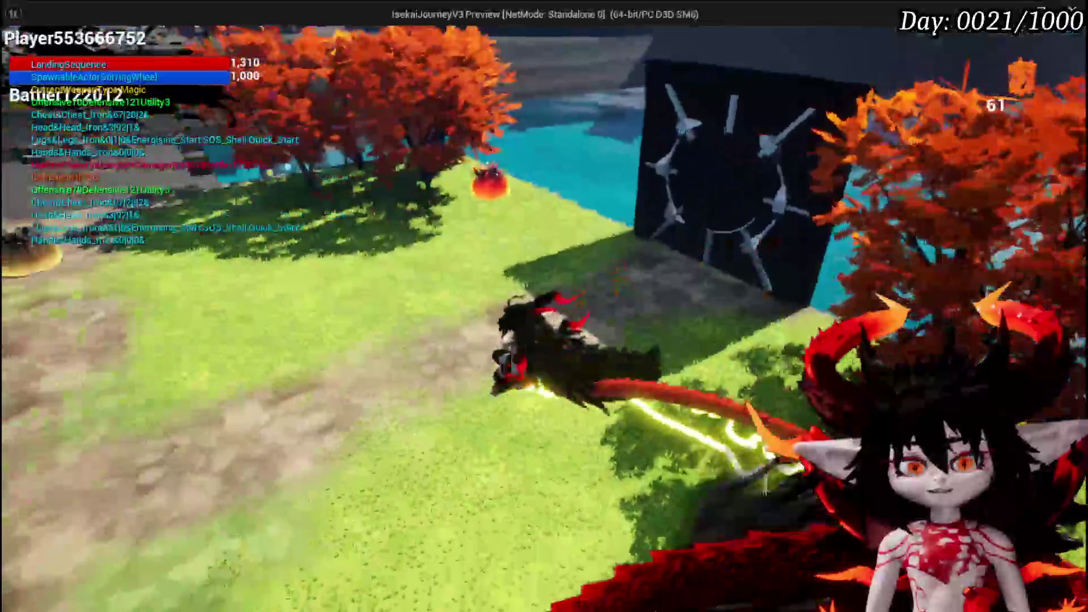
pyautogui.press('Escape')
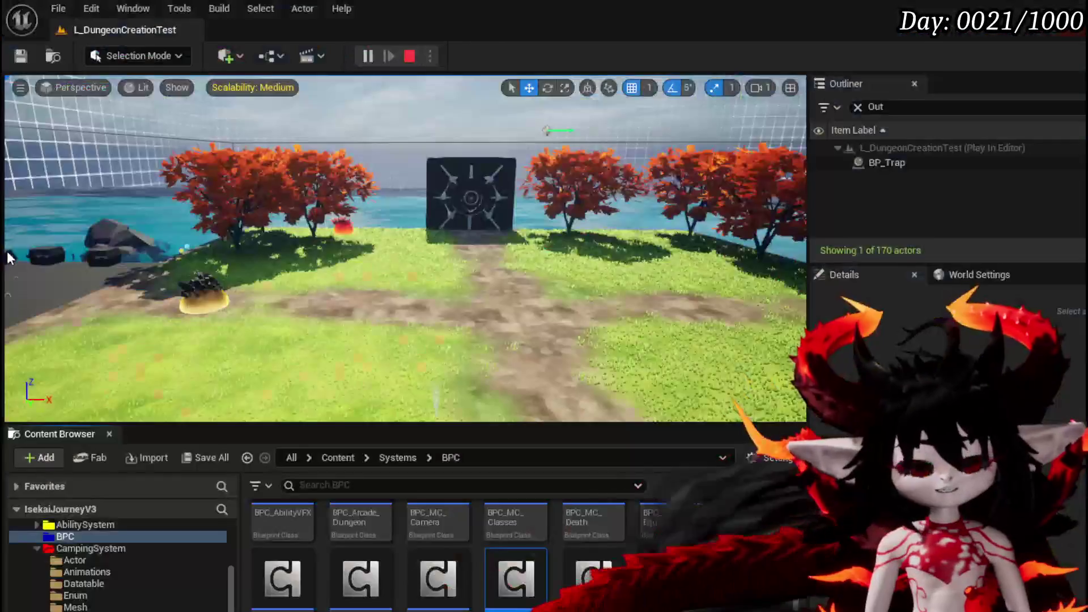
# - Save all modified assets, then save the current L_DungeonCreationTest level with Ctrl+S
pyautogui.click(21, 57)
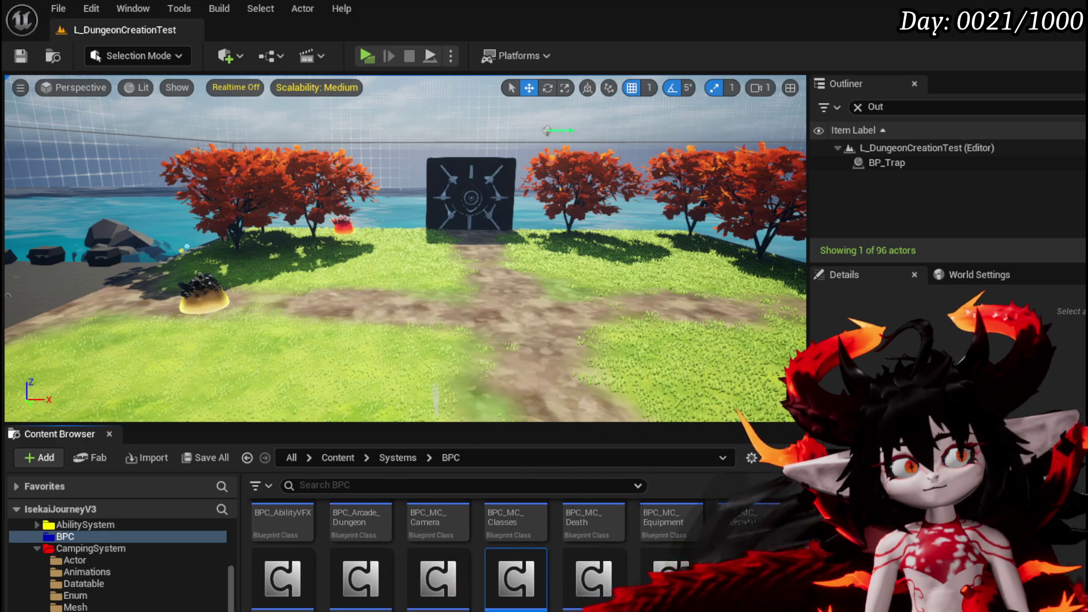
pyautogui.scroll(-1, 515, 555)
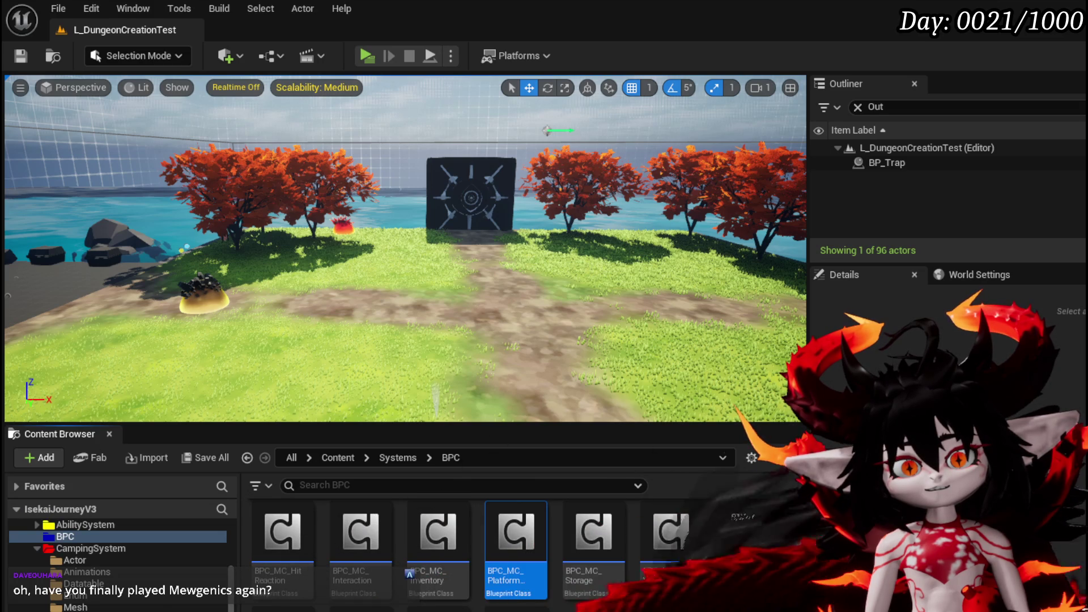
pyautogui.click(20, 55)
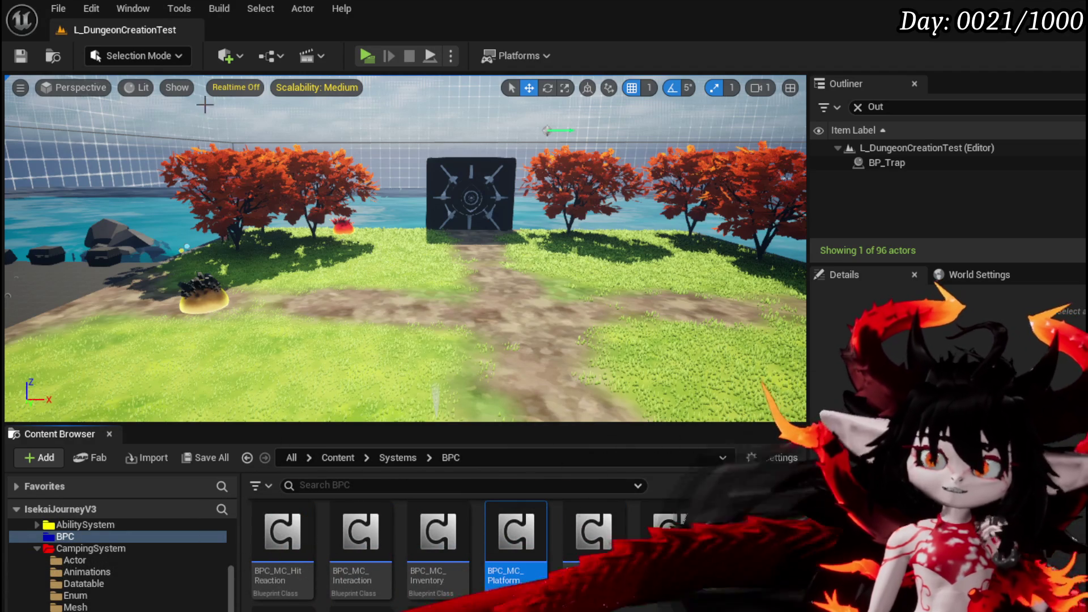
pyautogui.hotkey('ctrl', 's')
pyautogui.moveTo(348, 176)
pyautogui.mouseDown()
pyautogui.moveTo(284, 153)
pyautogui.moveTo(408, 198)
pyautogui.moveTo(357, 198)
pyautogui.mouseUp()
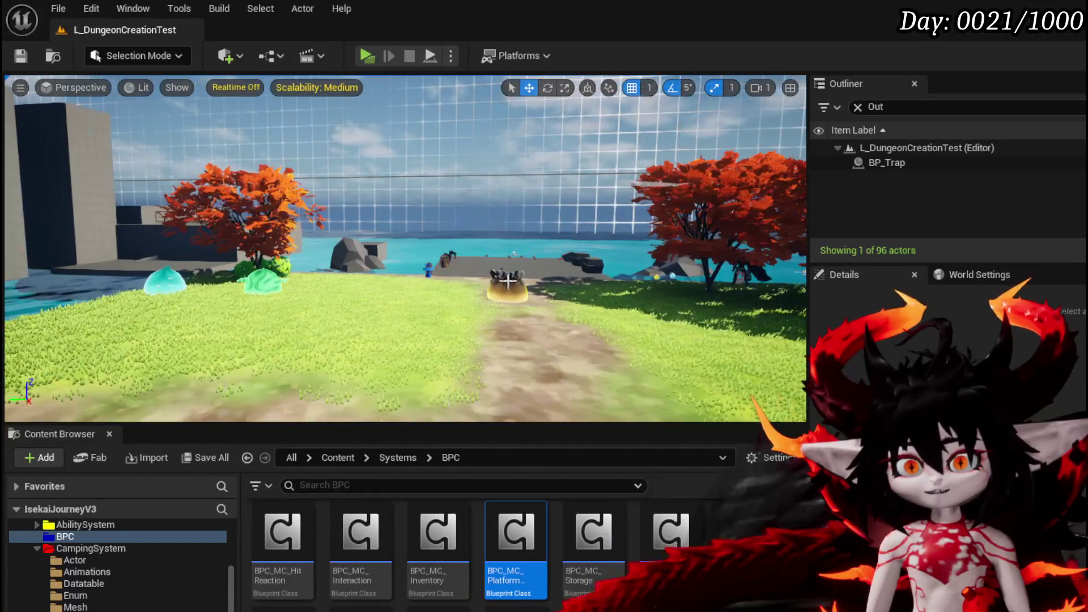
# - Fly the viewport back and forward to frame both walls and the black wall
pyautogui.scroll(-5, 118, 558)
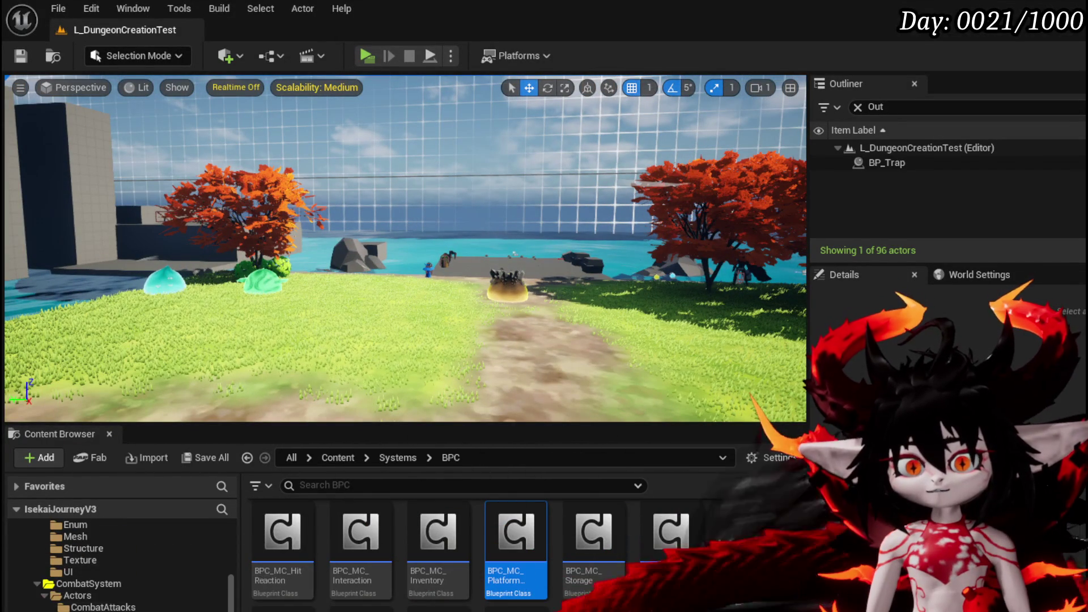
pyautogui.scroll(-3, 115, 608)
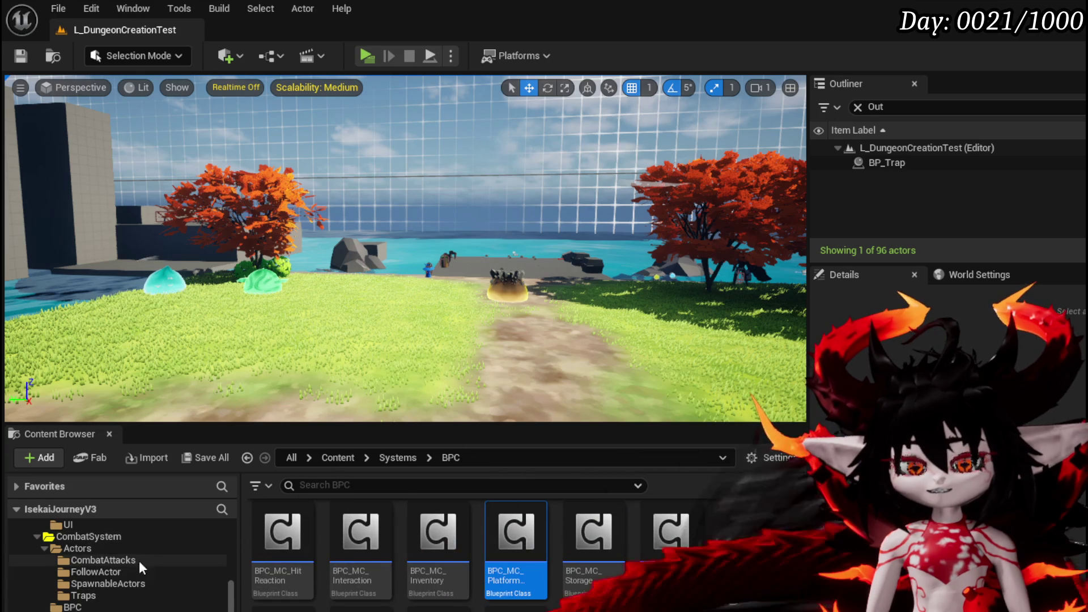
pyautogui.scroll(-5, 102, 589)
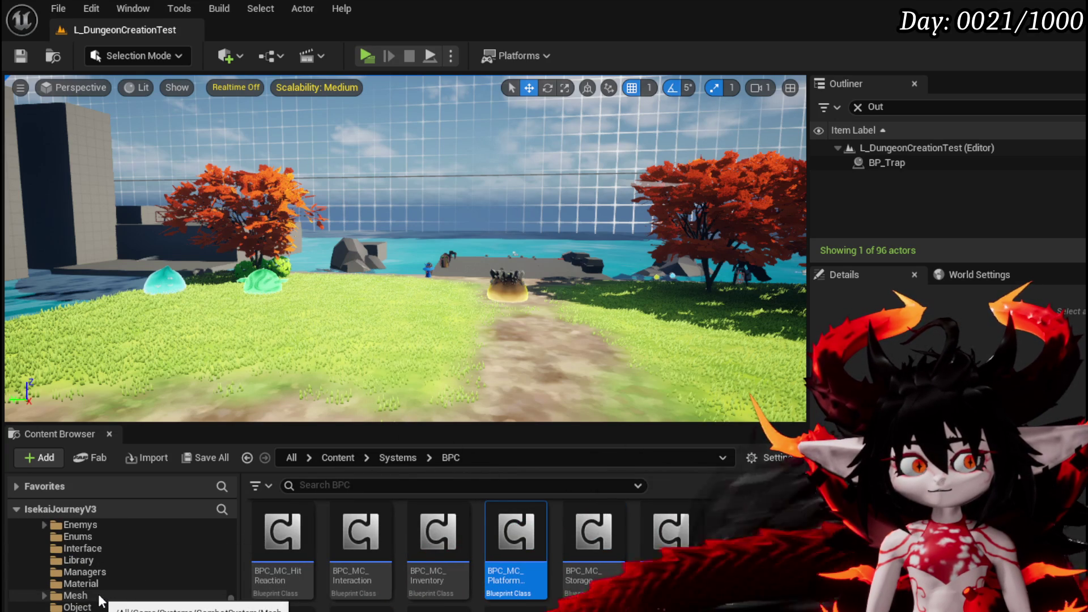
pyautogui.scroll(-3, 101, 601)
pyautogui.scroll(12, 100, 600)
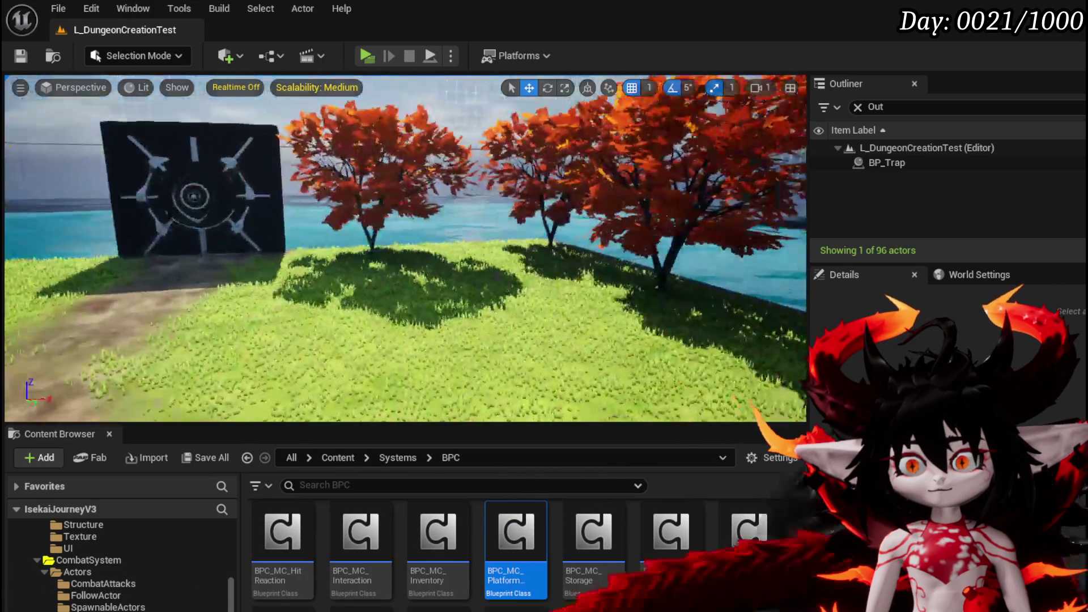
pyautogui.press('s')
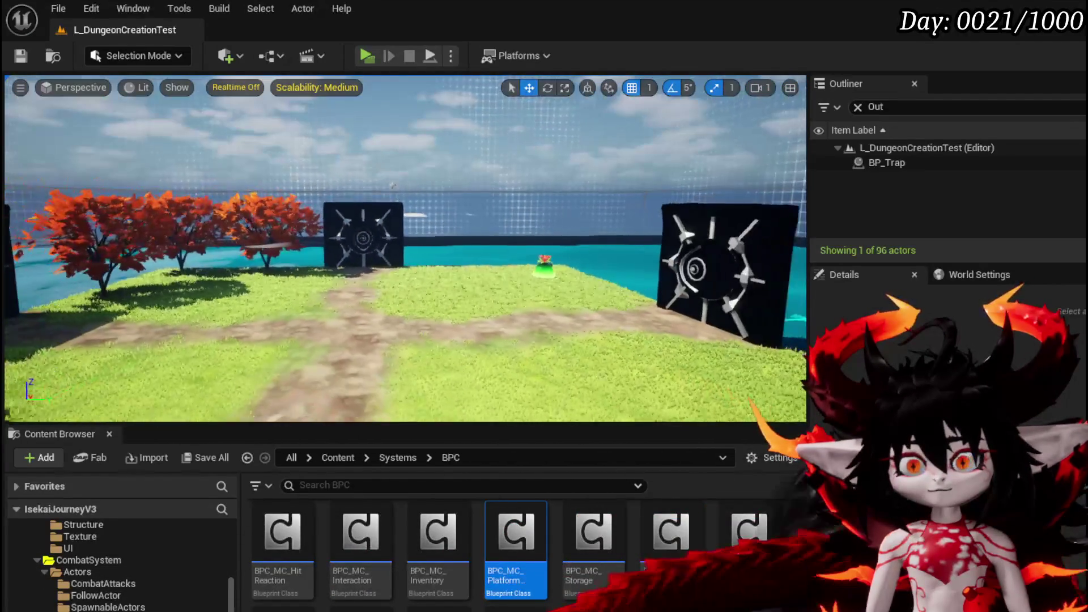
pyautogui.press('w')
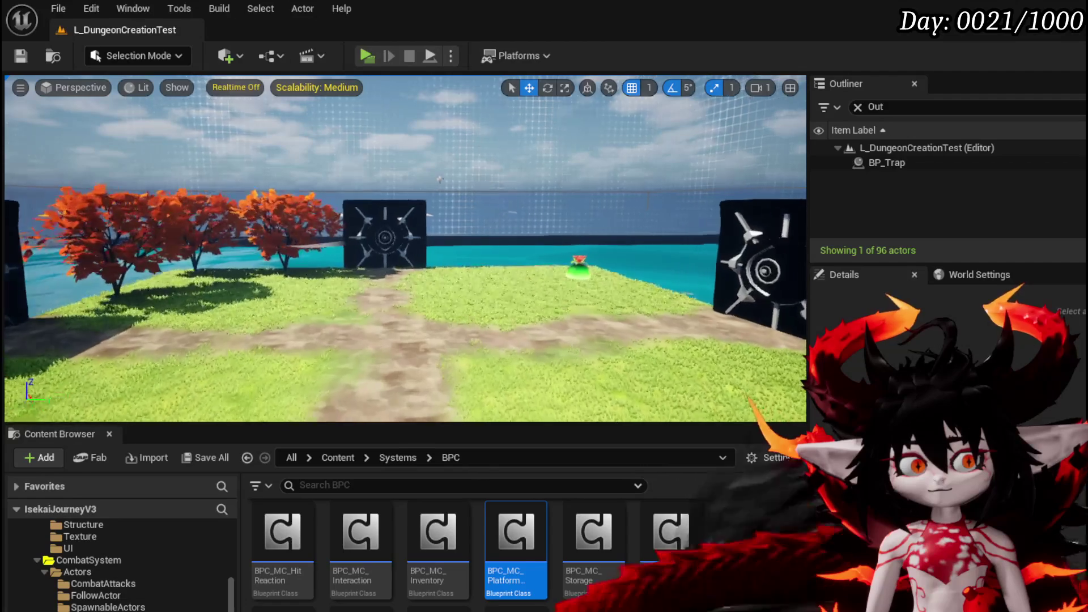
pyautogui.press('w')
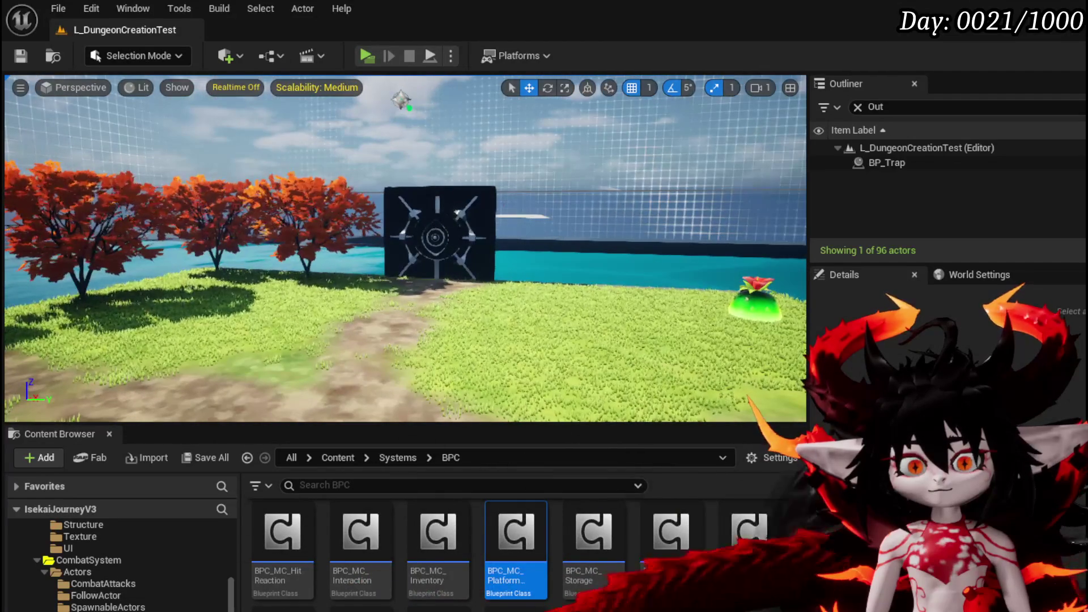
pyautogui.scroll(5, 104, 566)
# - Browse to CombatSystem > Actors > CombatAttacks to list BP_AOE_Circle, BP_AOE_Cross and other attack blueprints
pyautogui.click(102, 560)
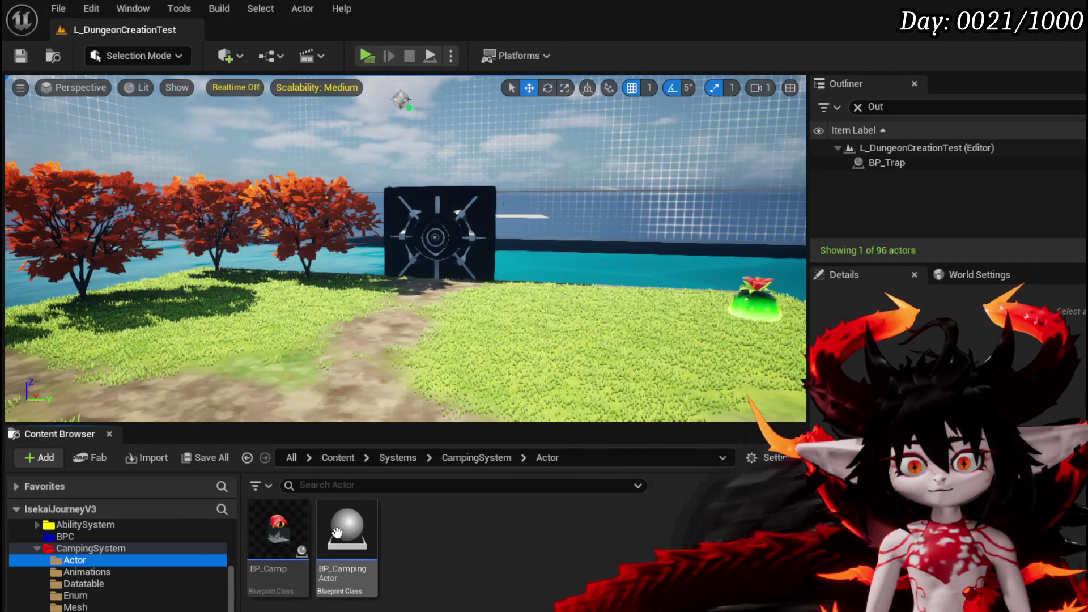
pyautogui.scroll(5, 93, 578)
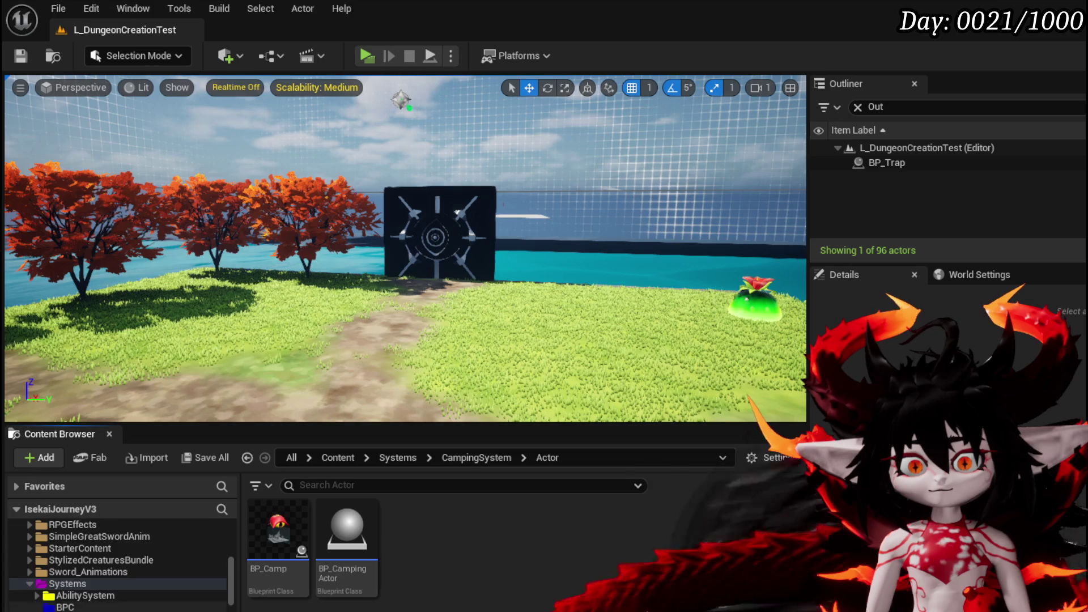
pyautogui.scroll(-5, 91, 578)
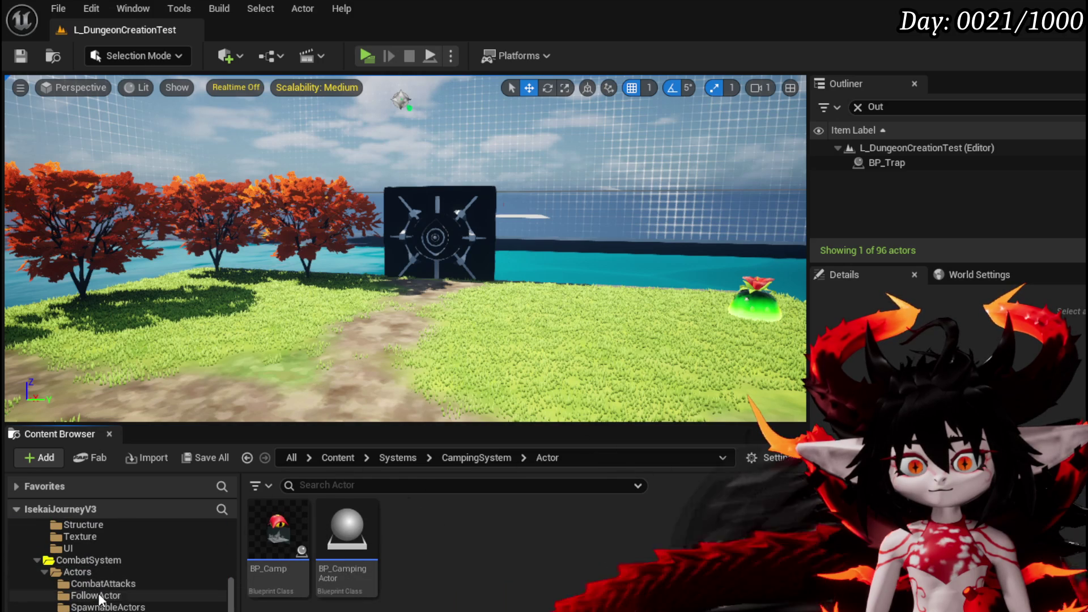
pyautogui.click(98, 584)
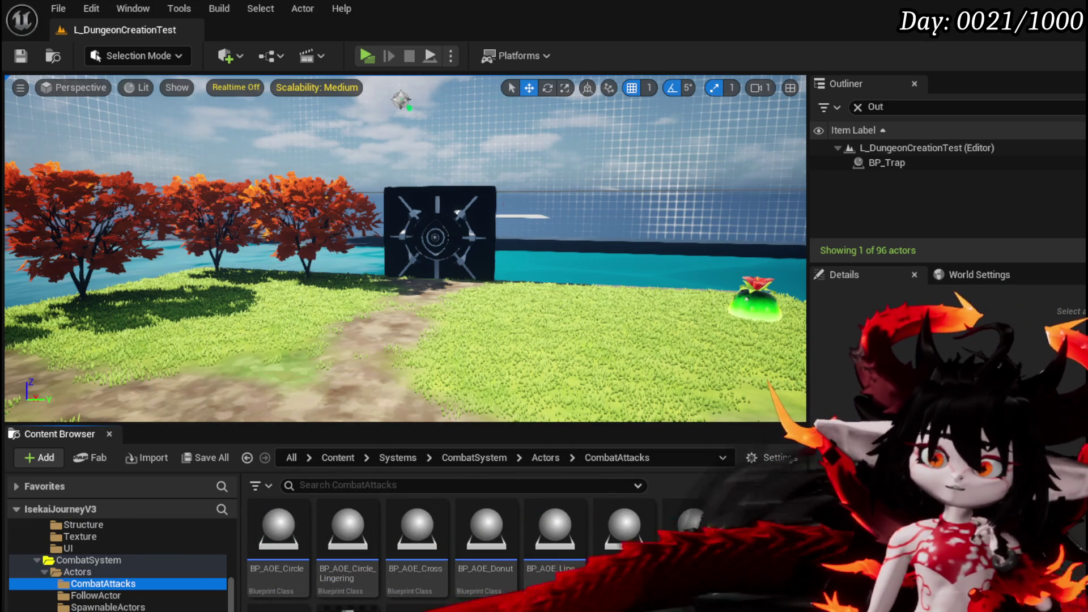
pyautogui.scroll(-4, 161, 591)
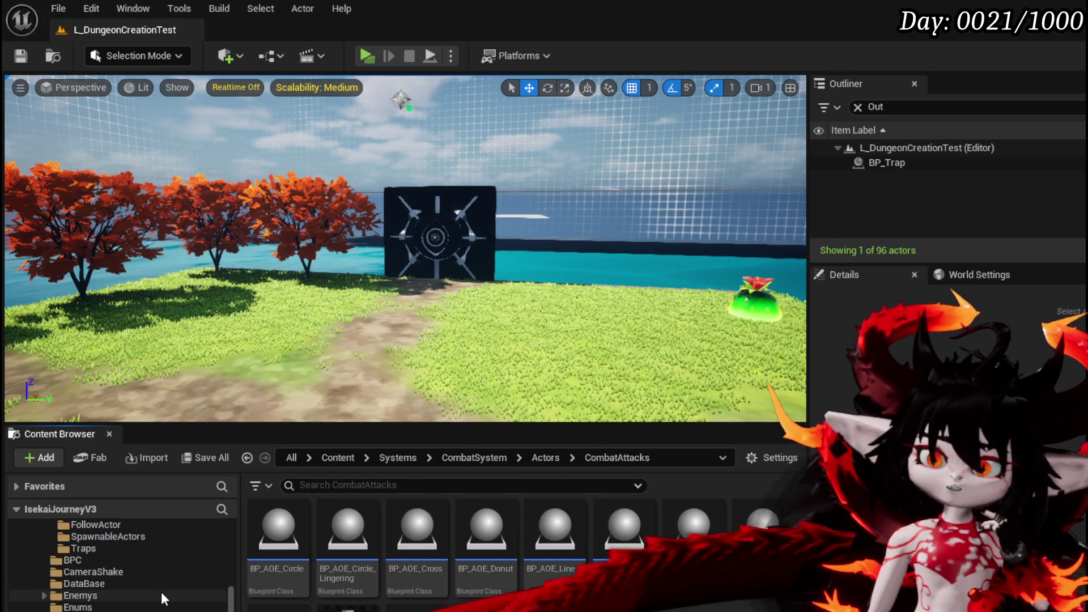
pyautogui.scroll(-4, 158, 589)
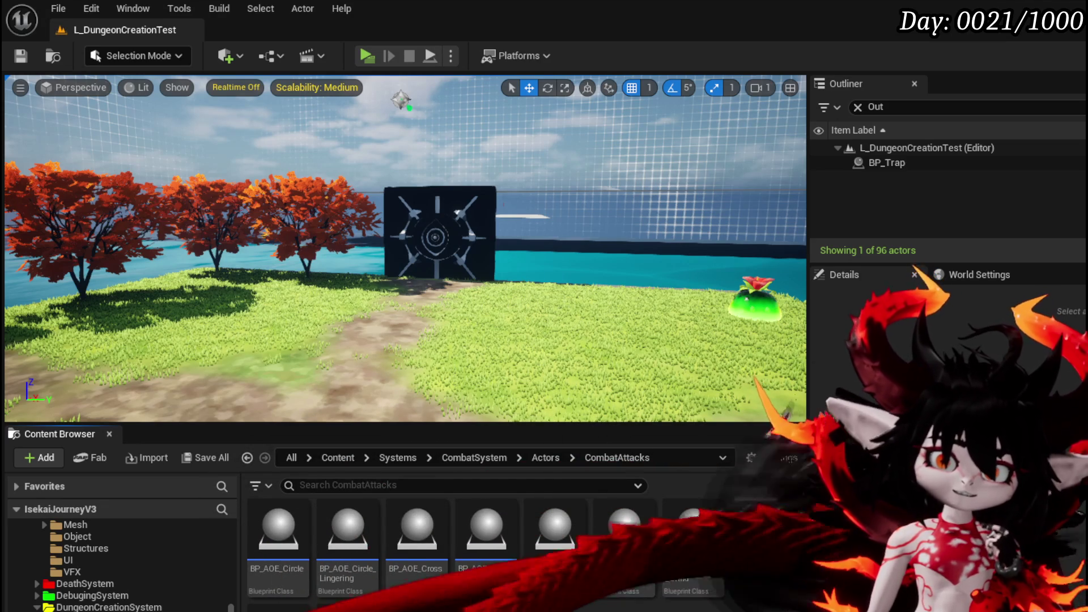
# - Save all changed packages, fly around the gates, meadow and sea, and start a standalone play test
pyautogui.click(20, 55)
pyautogui.moveTo(499, 295)
pyautogui.mouseDown()
pyautogui.moveTo(510, 270)
pyautogui.moveTo(538, 266)
pyautogui.moveTo(522, 268)
pyautogui.mouseUp()
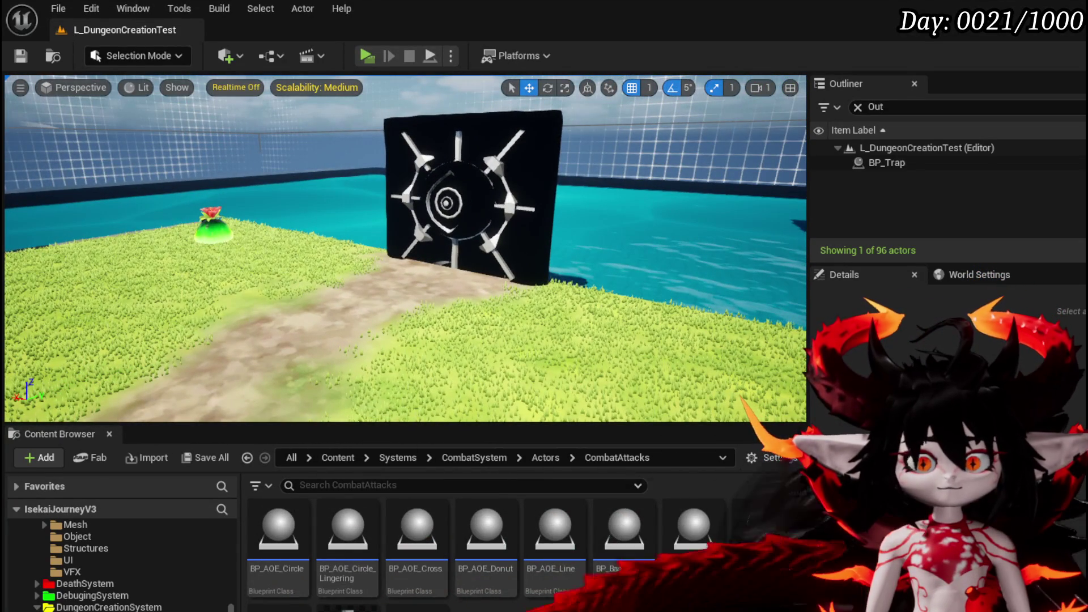
pyautogui.moveTo(17, 245)
pyautogui.mouseDown()
pyautogui.moveTo(74, 238)
pyautogui.moveTo(99, 221)
pyautogui.moveTo(399, 258)
pyautogui.mouseUp()
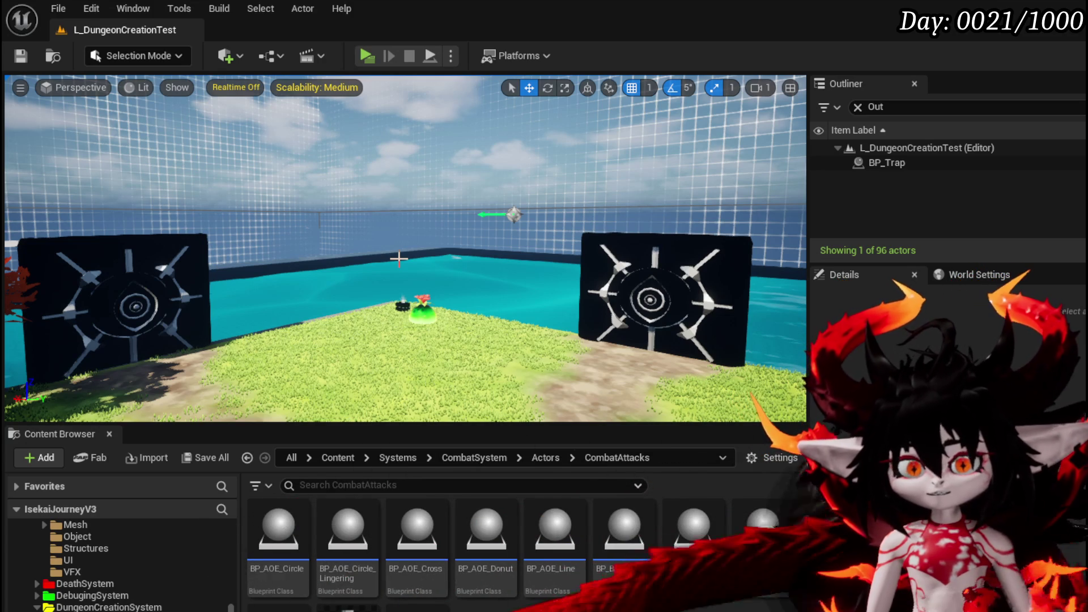
pyautogui.moveTo(580, 191); pyautogui.dragTo(579, 192)
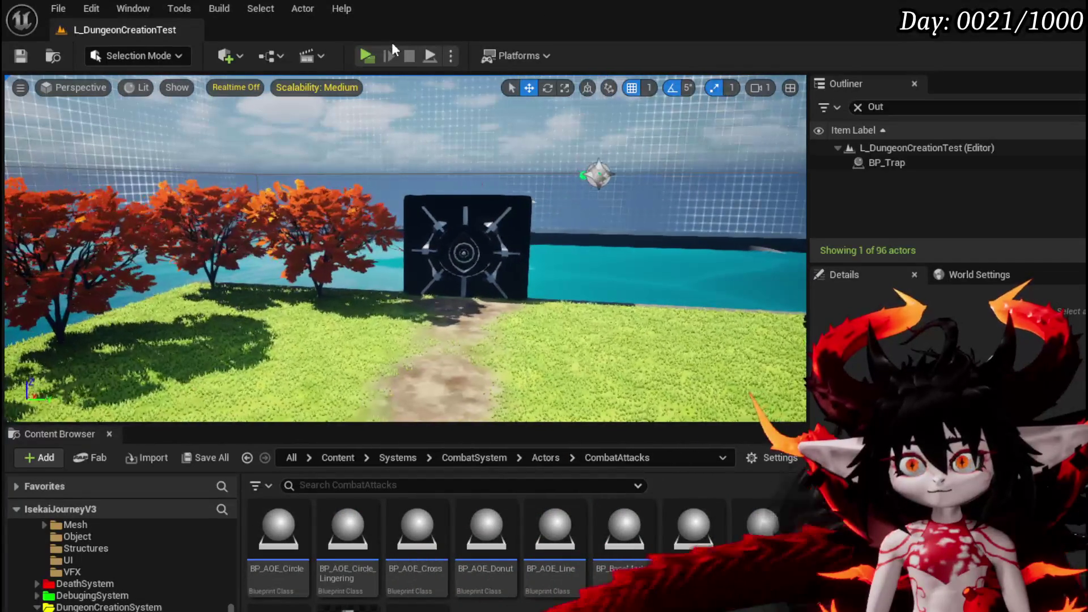
pyautogui.click(369, 59)
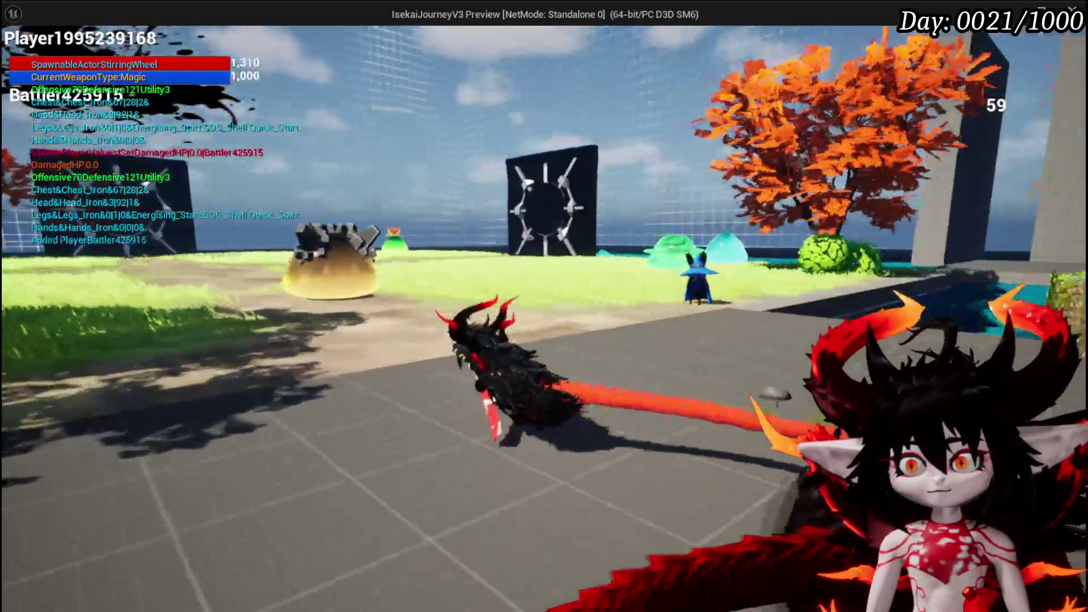
# - Run the character to the black trap panel and choose the TrainStation room
pyautogui.press('w')
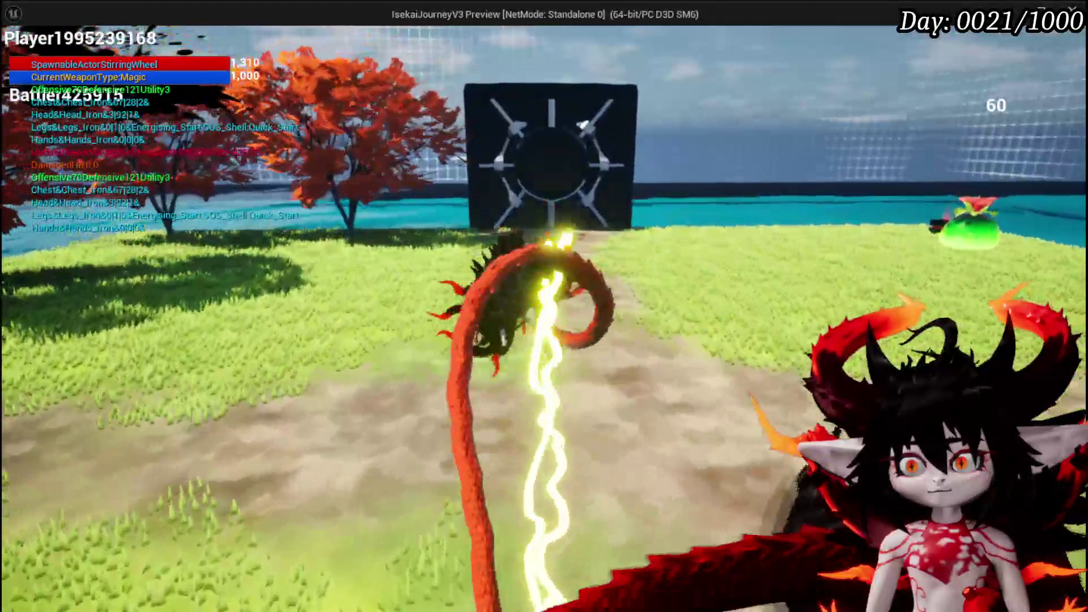
pyautogui.press('w')
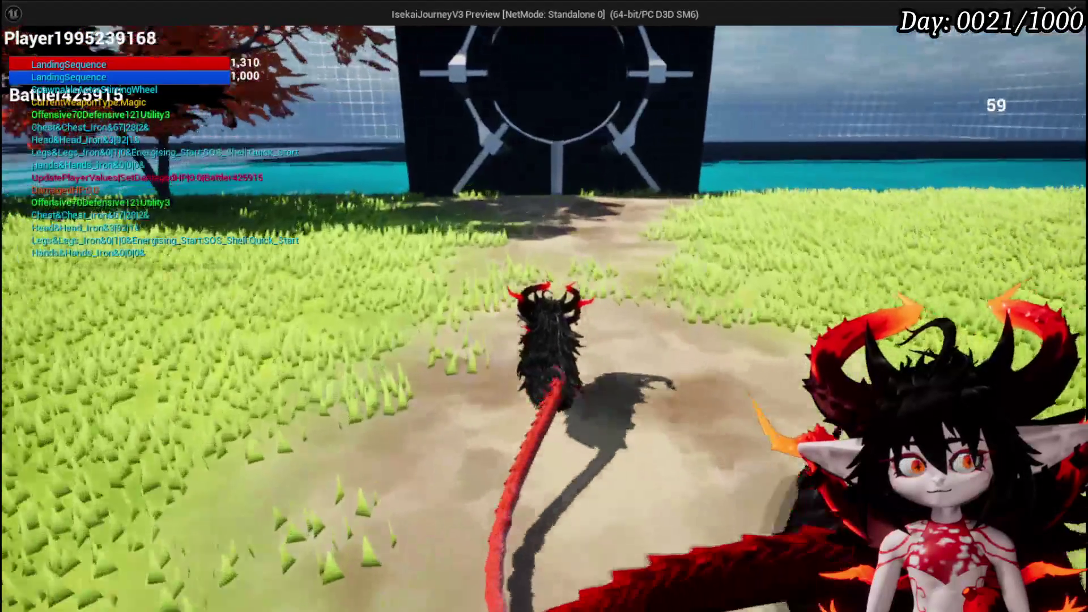
pyautogui.press('w')
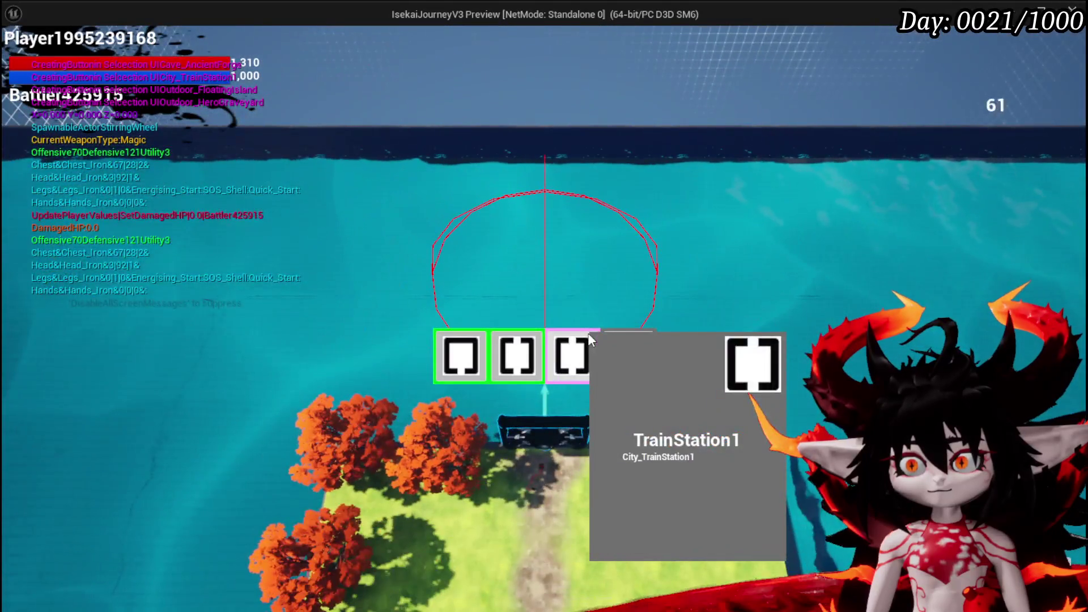
pyautogui.click(588, 335)
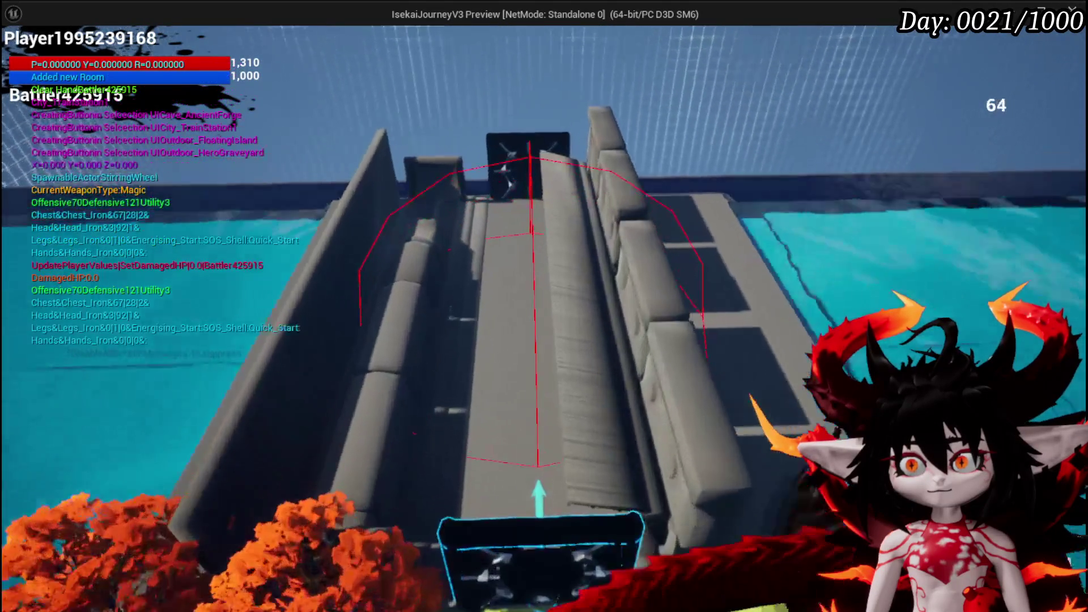
# - Run down the grey corridor to its black door and choose the FloatingIsland room
pyautogui.press('w')
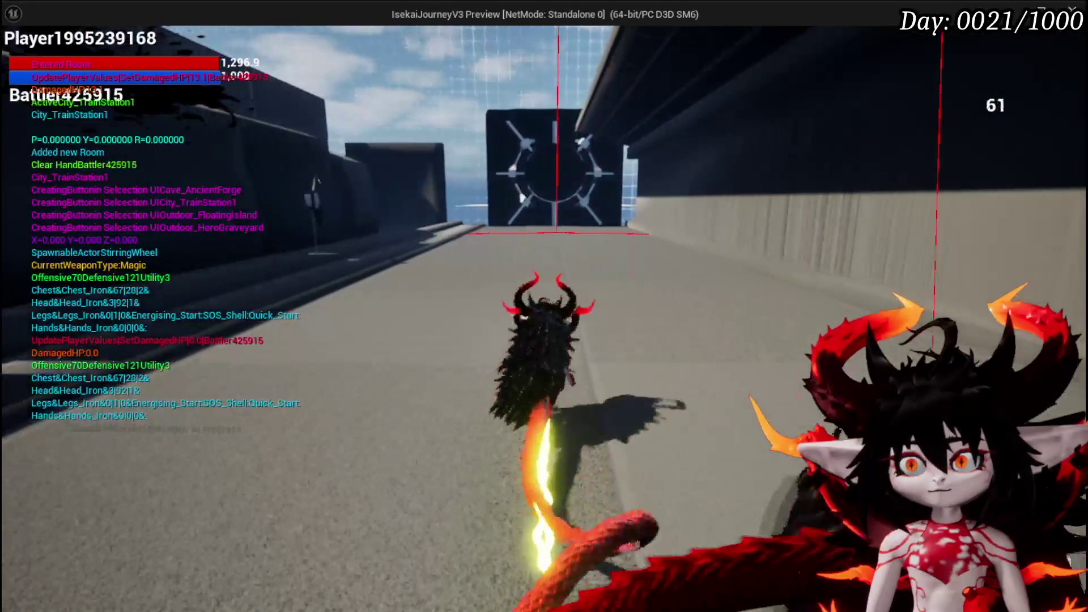
pyautogui.press('w')
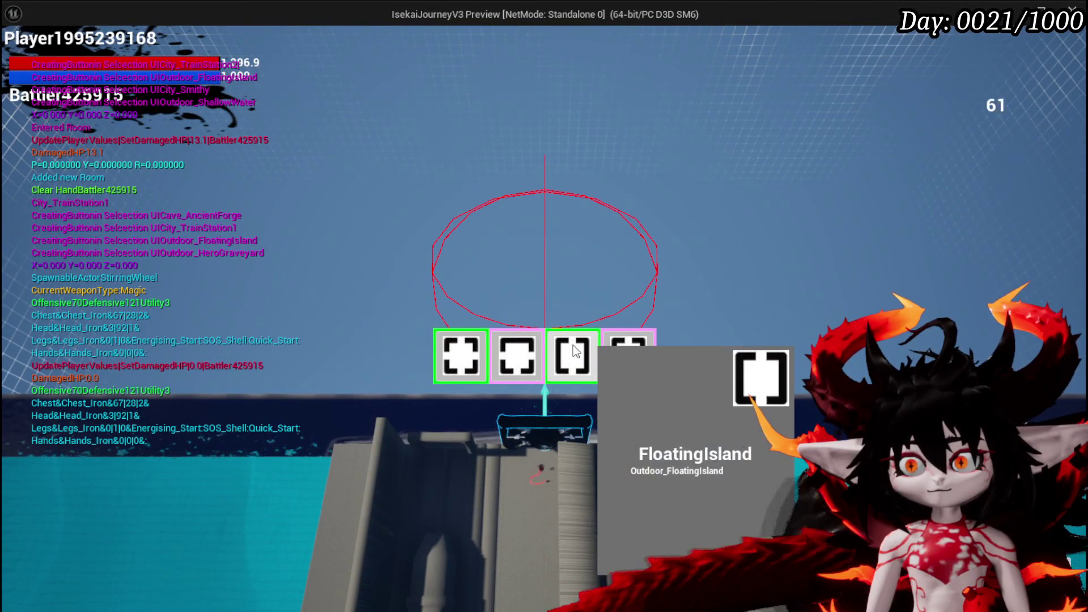
pyautogui.click(572, 345)
# - Run across the grass past the tree to the portal and choose the Cathedral room
pyautogui.press('w')
pyautogui.press('w')
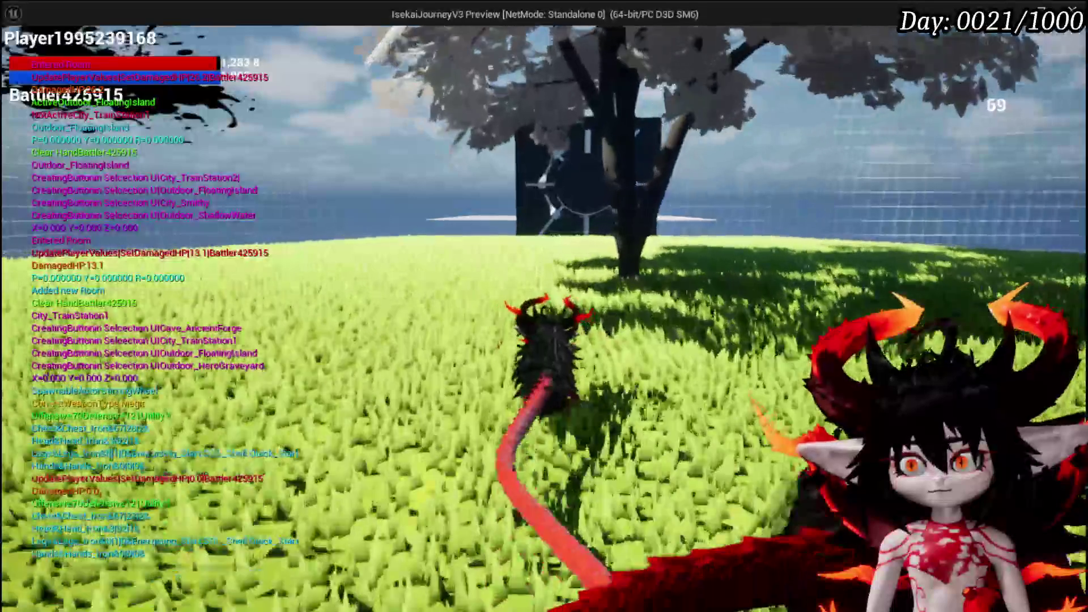
pyautogui.press('w')
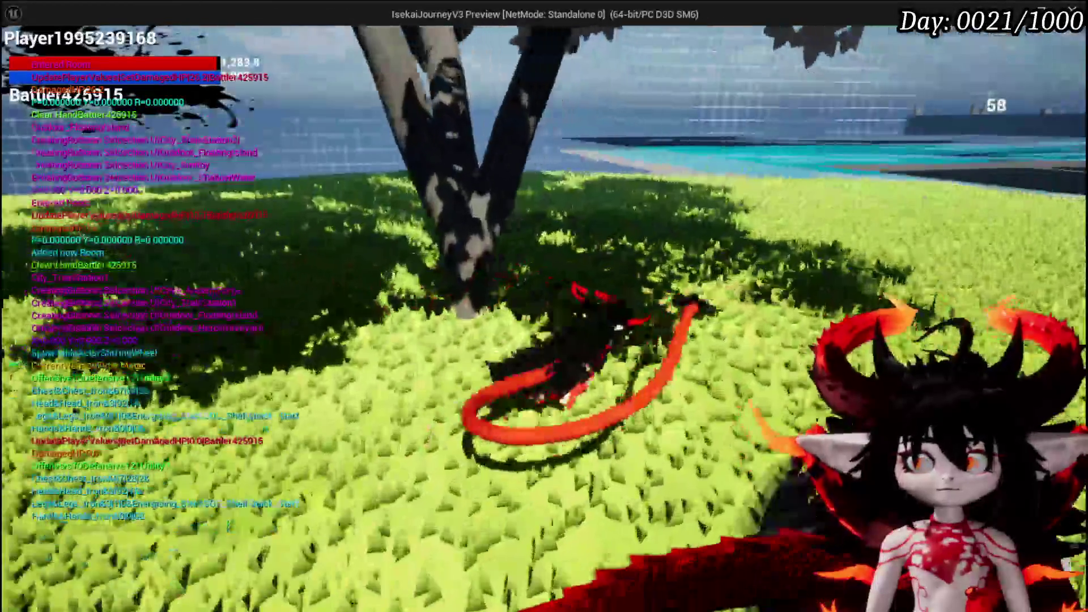
pyautogui.press('w')
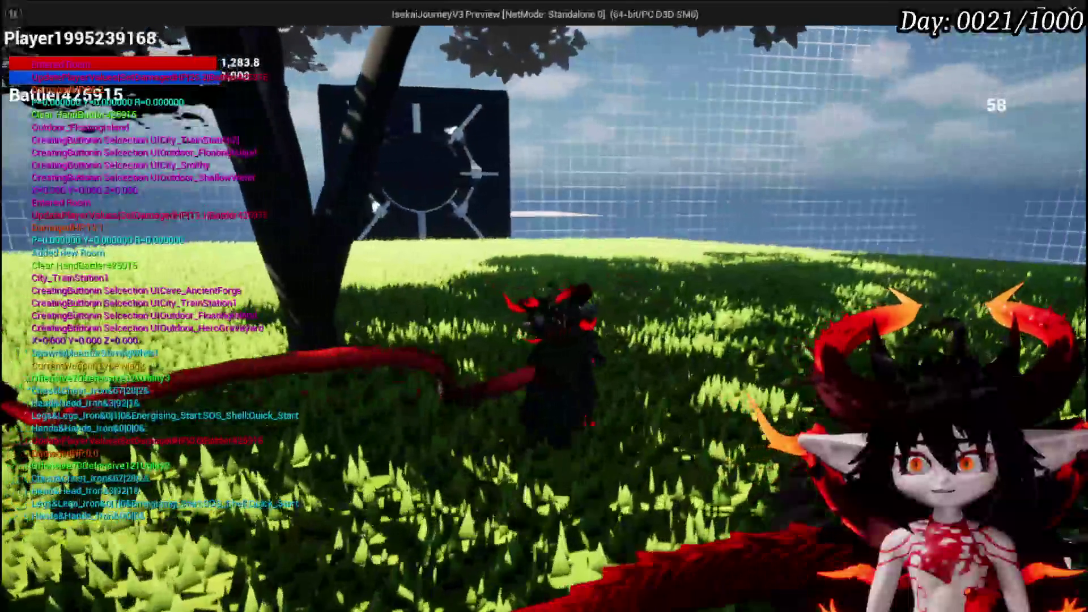
pyautogui.press('w')
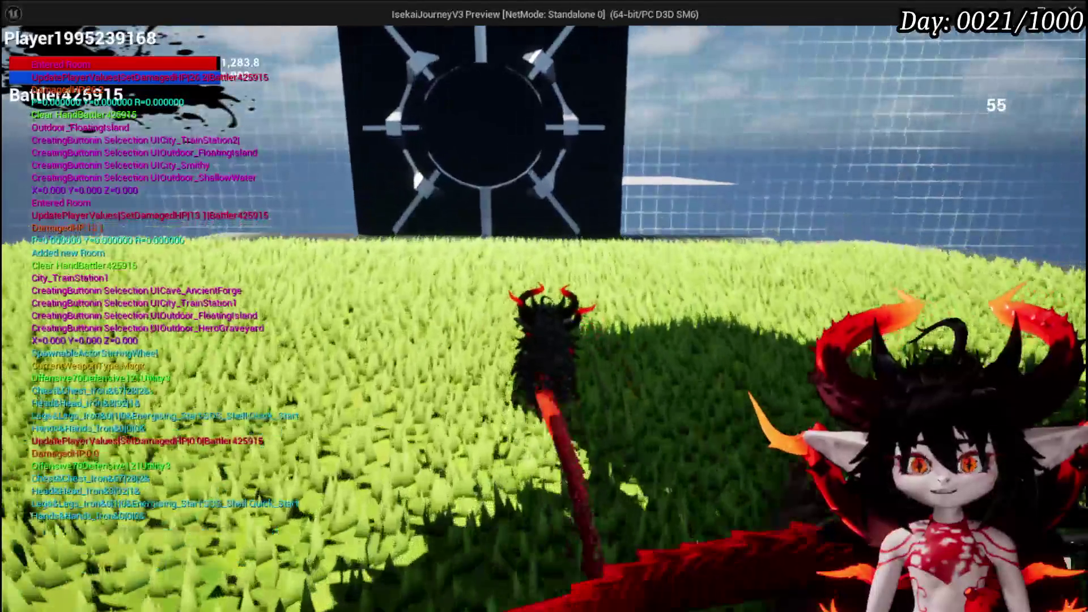
pyautogui.press('w')
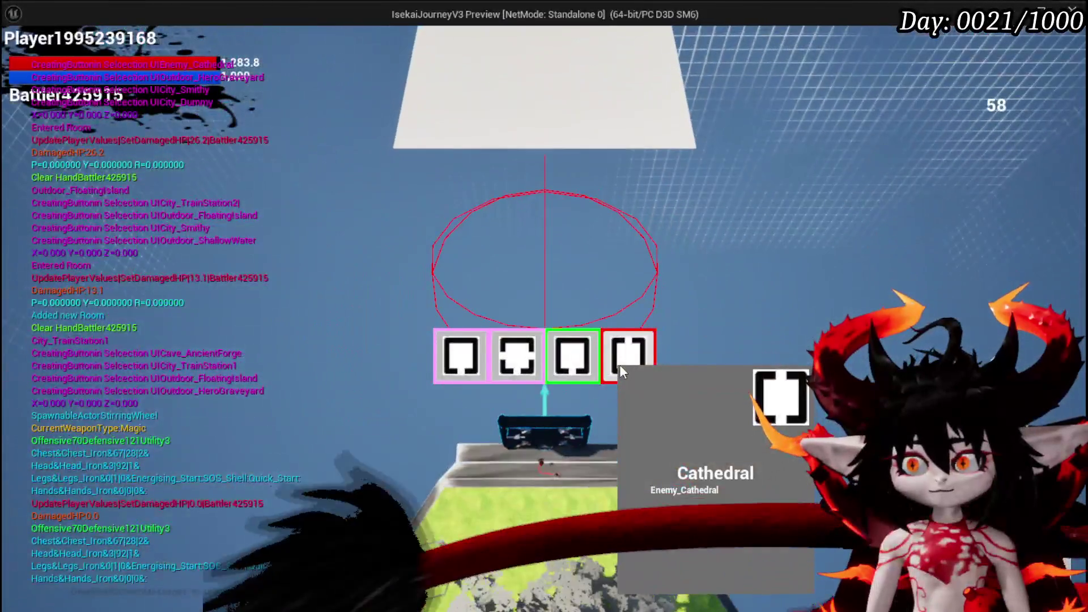
pyautogui.click(620, 366)
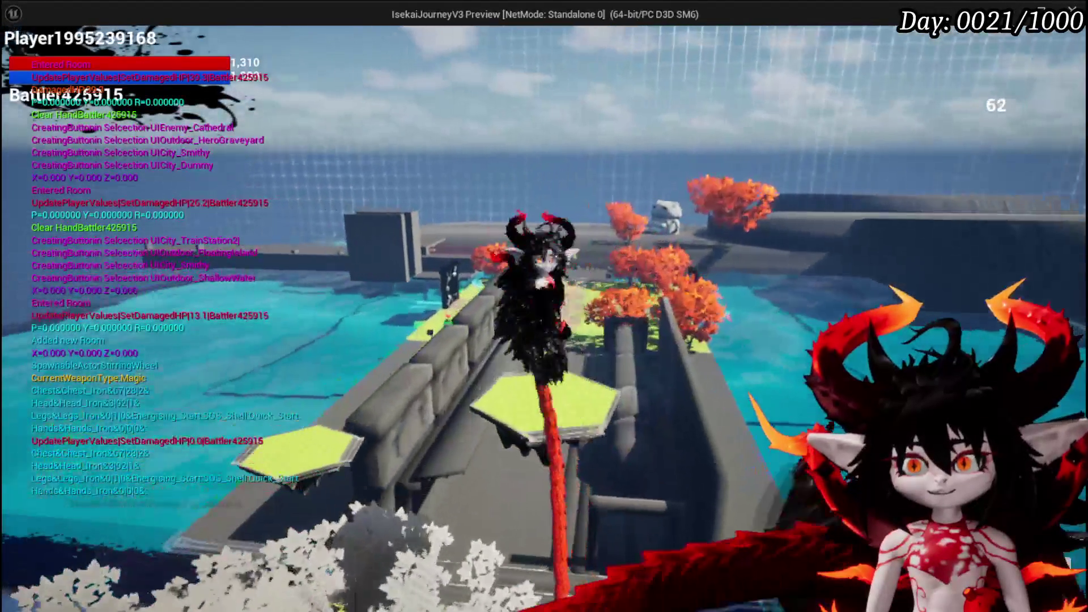
# - Walk the character along and over the wall, across the grass to the tiled floor by the water
pyautogui.press('w')
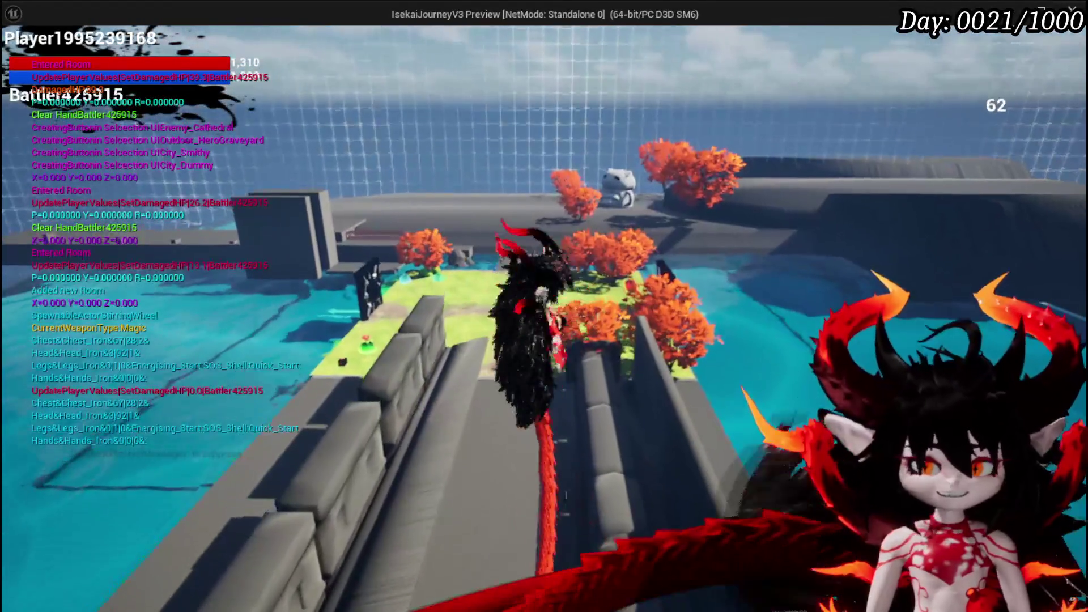
pyautogui.press('w')
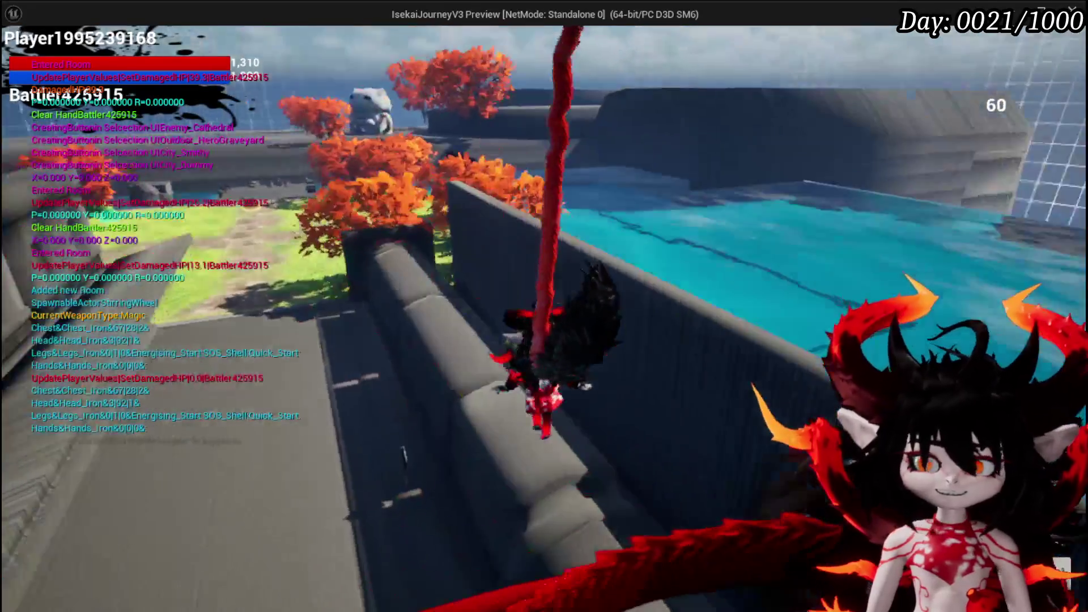
pyautogui.press('w')
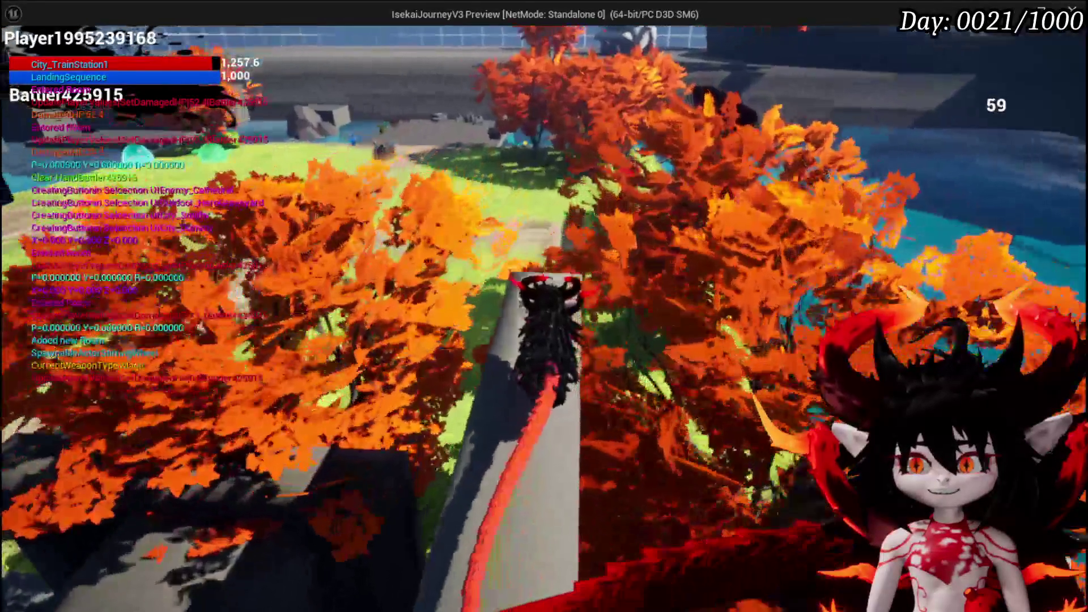
pyautogui.press('w')
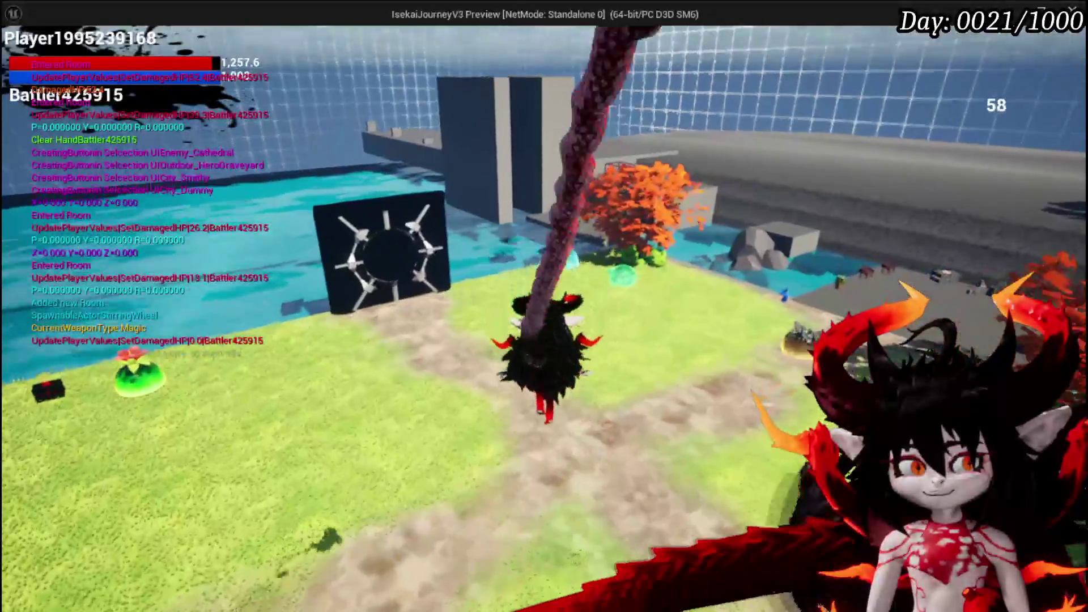
pyautogui.press('w')
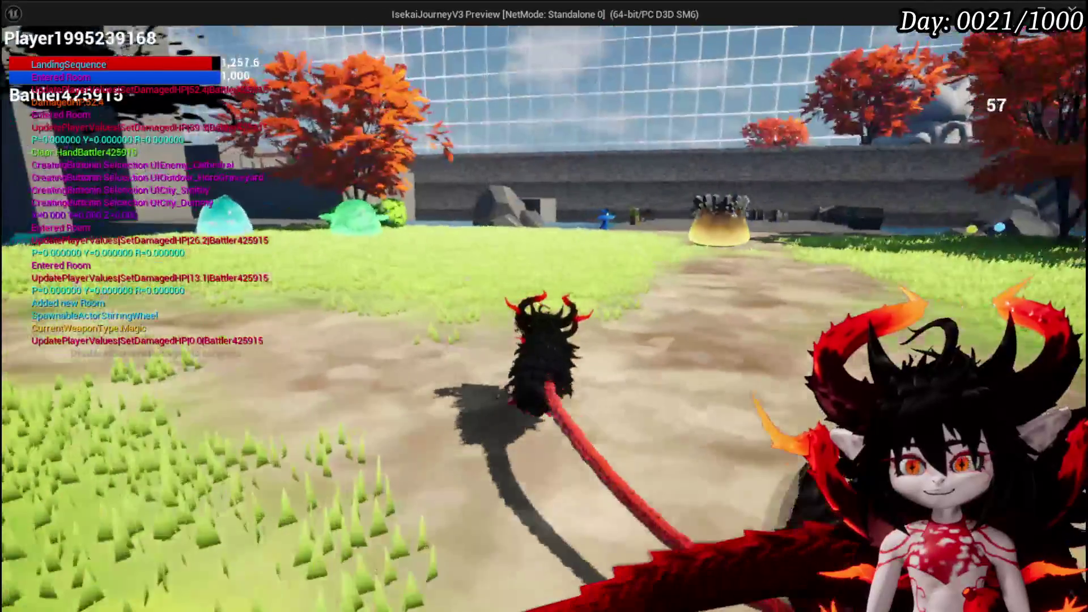
pyautogui.press('w')
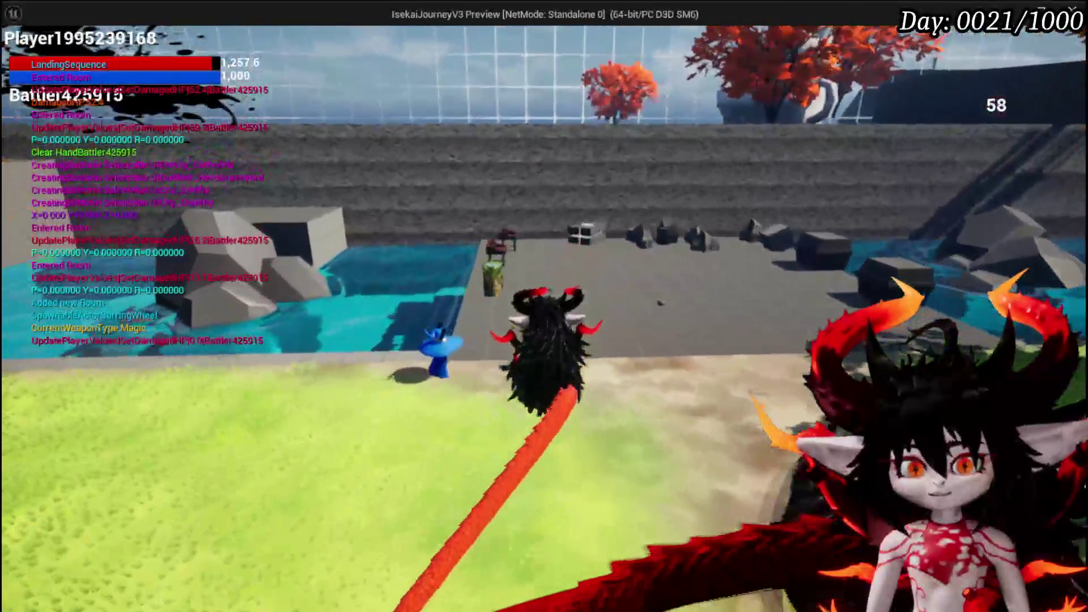
# - Cross to the orange-tree island and toward the dark walls, then stop the play-test and save the level
pyautogui.press('w')
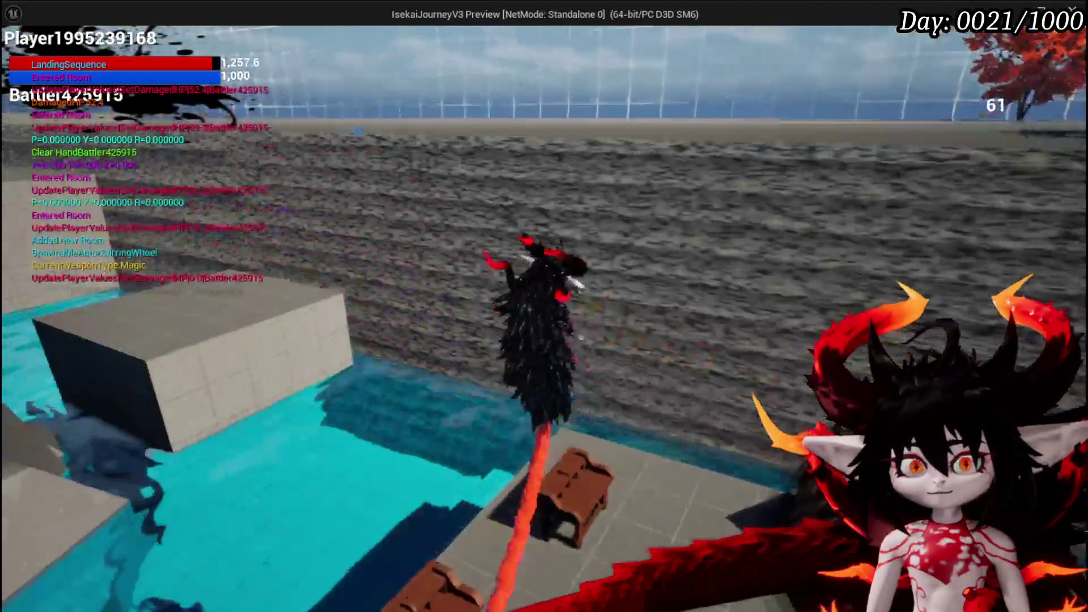
pyautogui.press('w')
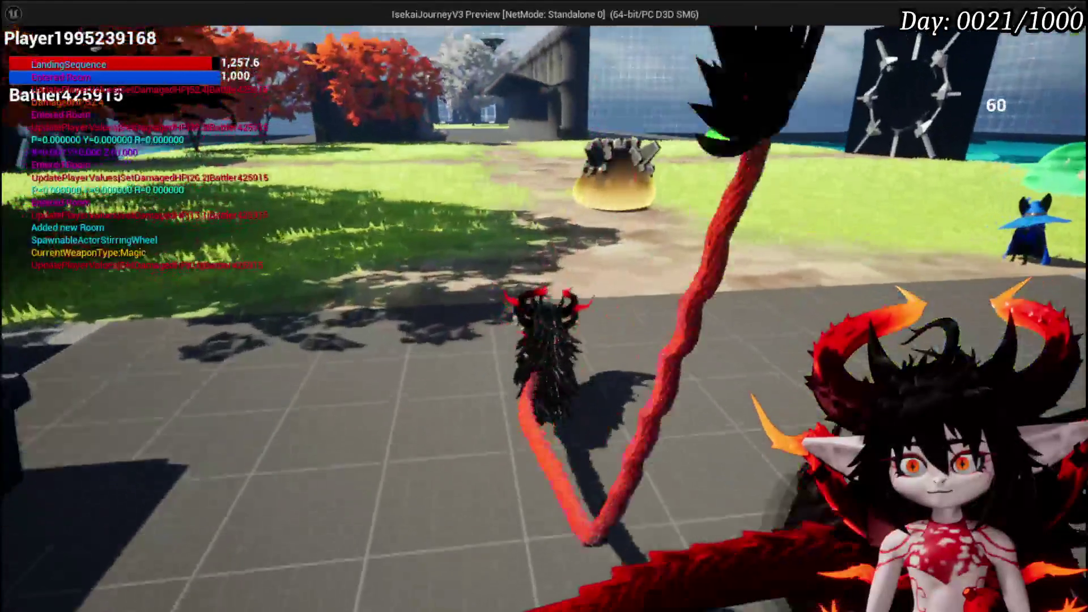
pyautogui.press('w')
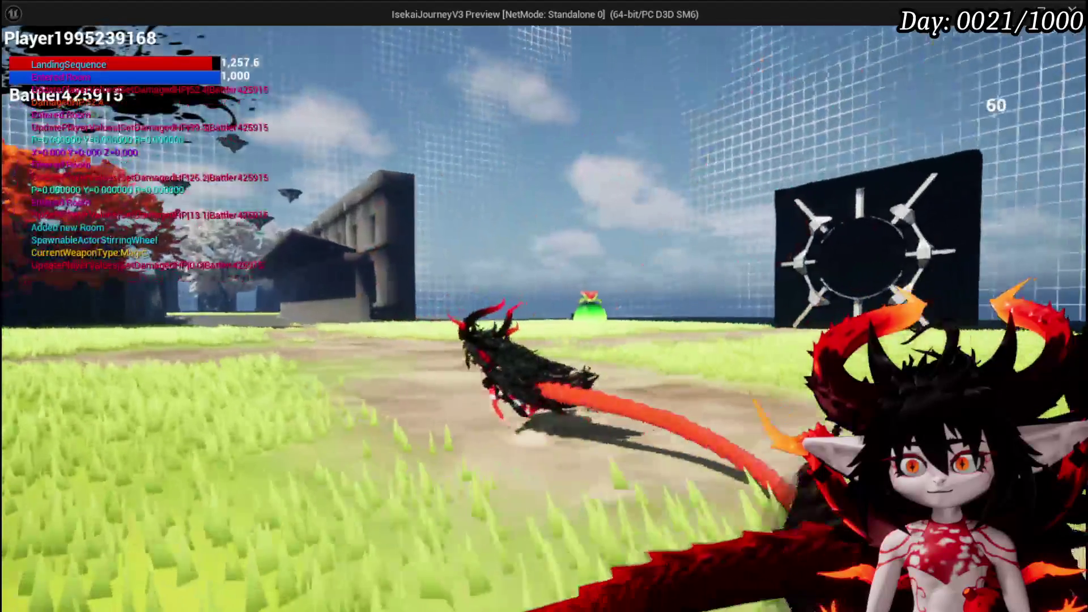
pyautogui.press('w')
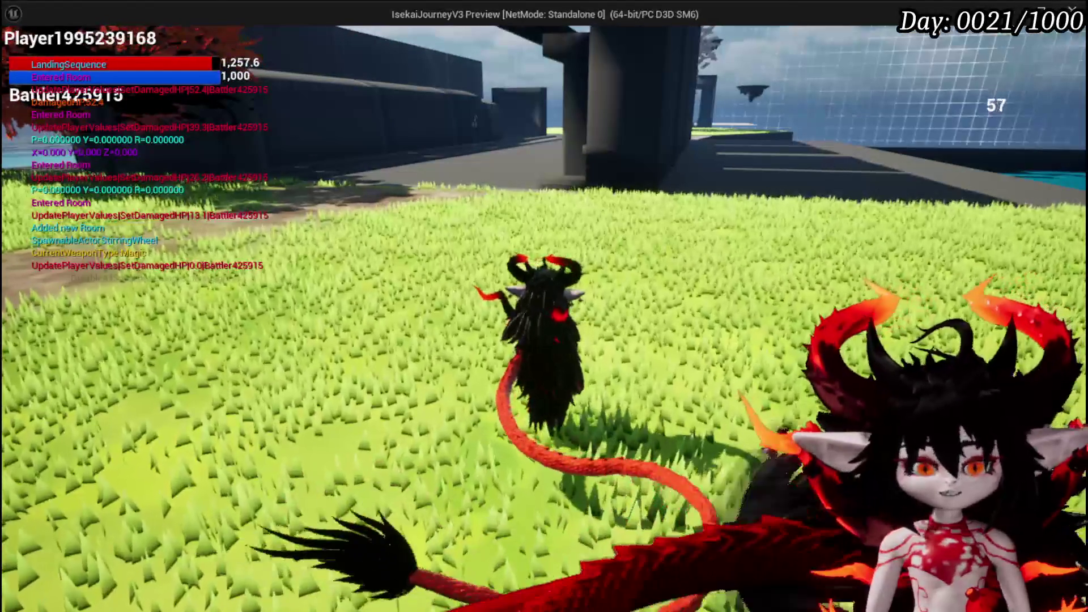
pyautogui.press('Escape')
pyautogui.click(29, 55)
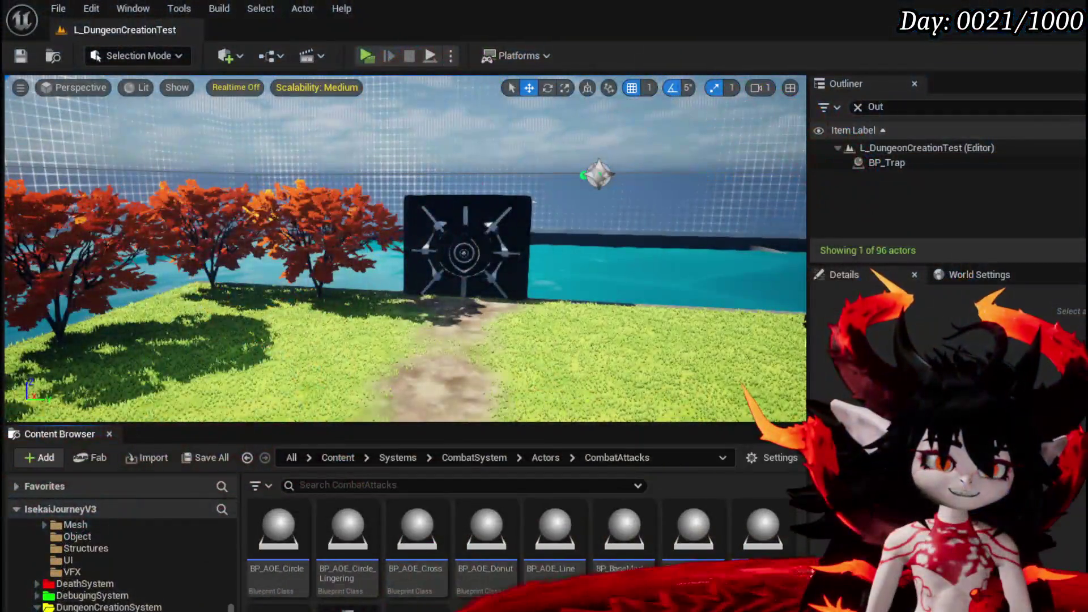
# - Switch to the browser showing the Forgotten Realms wiki's Gold dragon page
pyautogui.hotkey('alt', 'Tab')
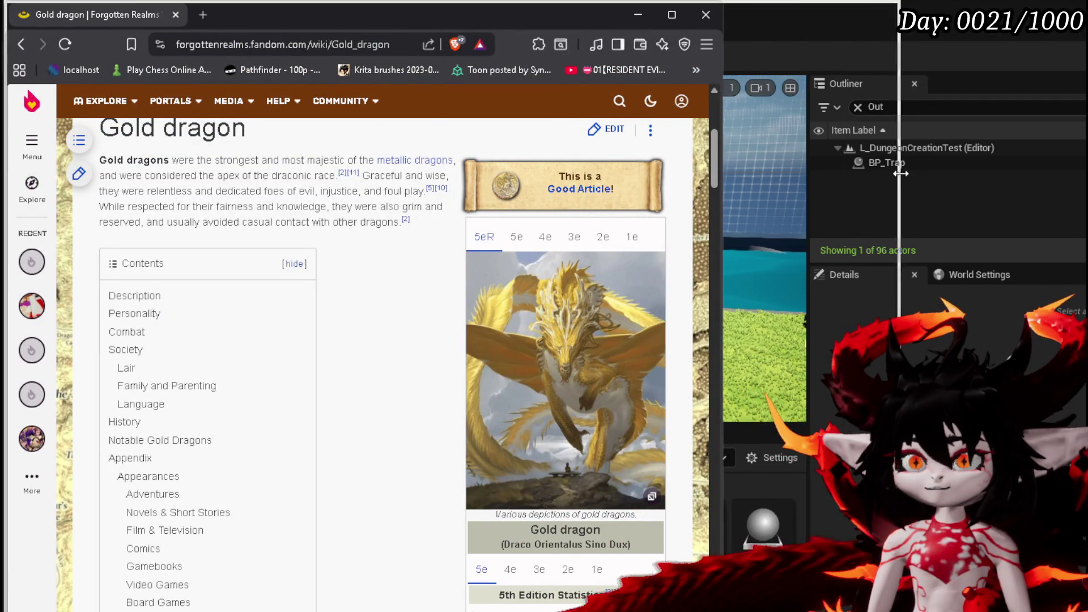
# - Widen the browser, highlight the name in the Gold dragon article's opening, scroll through it, then switch windows
pyautogui.moveTo(723, 174); pyautogui.dragTo(932, 173)
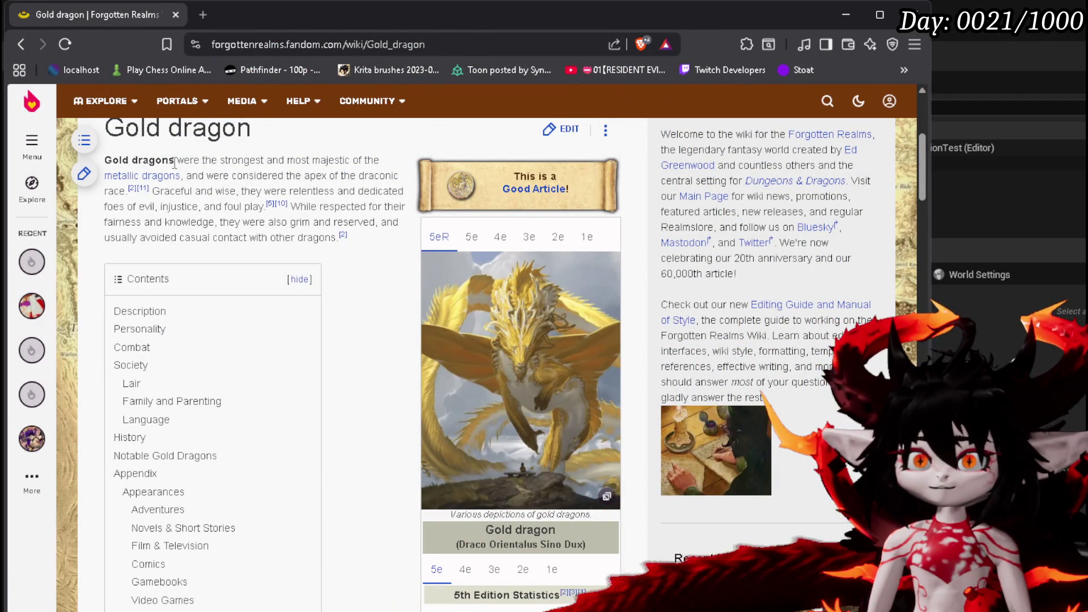
pyautogui.moveTo(122, 161); pyautogui.dragTo(169, 161)
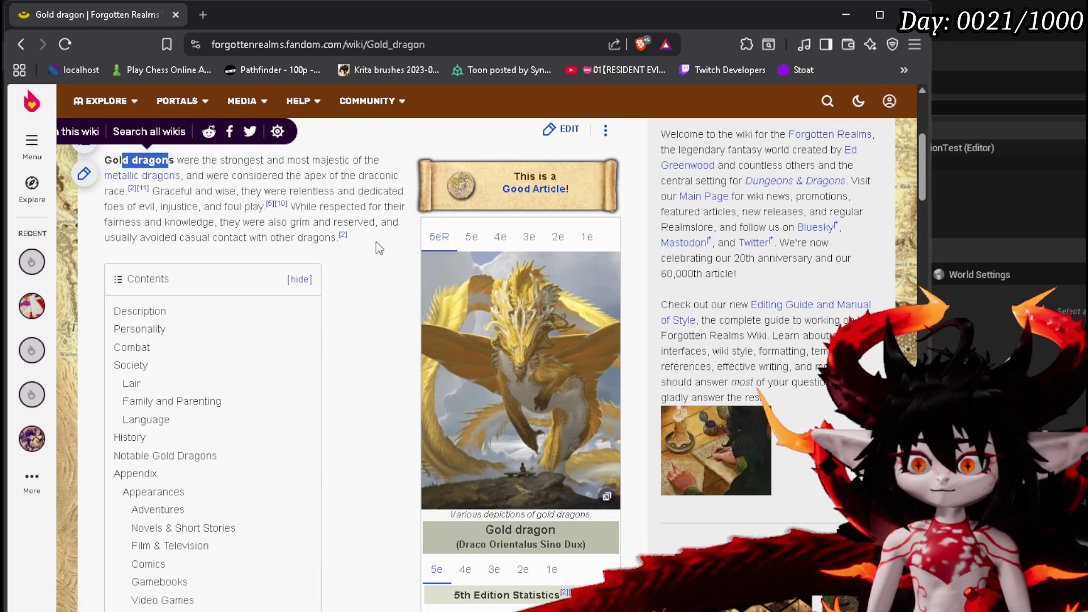
pyautogui.scroll(-3, 376, 241)
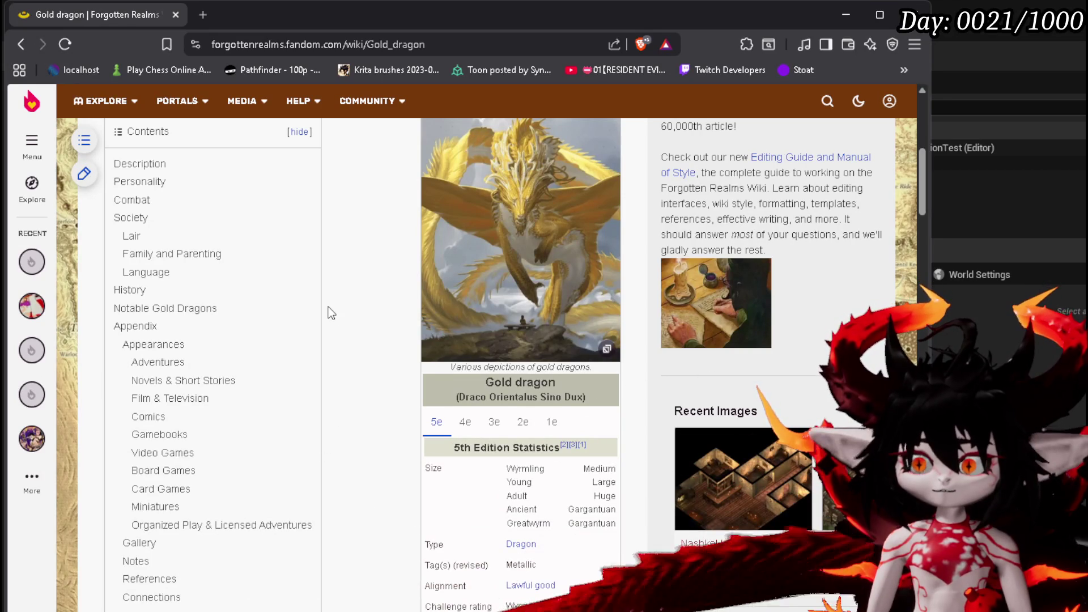
pyautogui.scroll(-1, 328, 305)
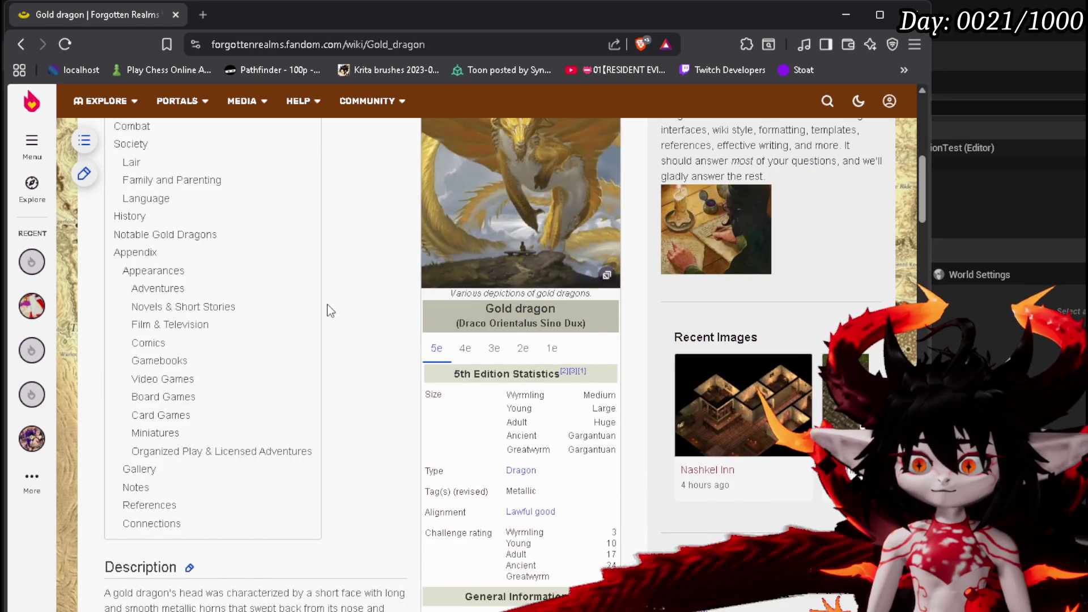
pyautogui.scroll(-1, 327, 305)
pyautogui.scroll(8, 371, 318)
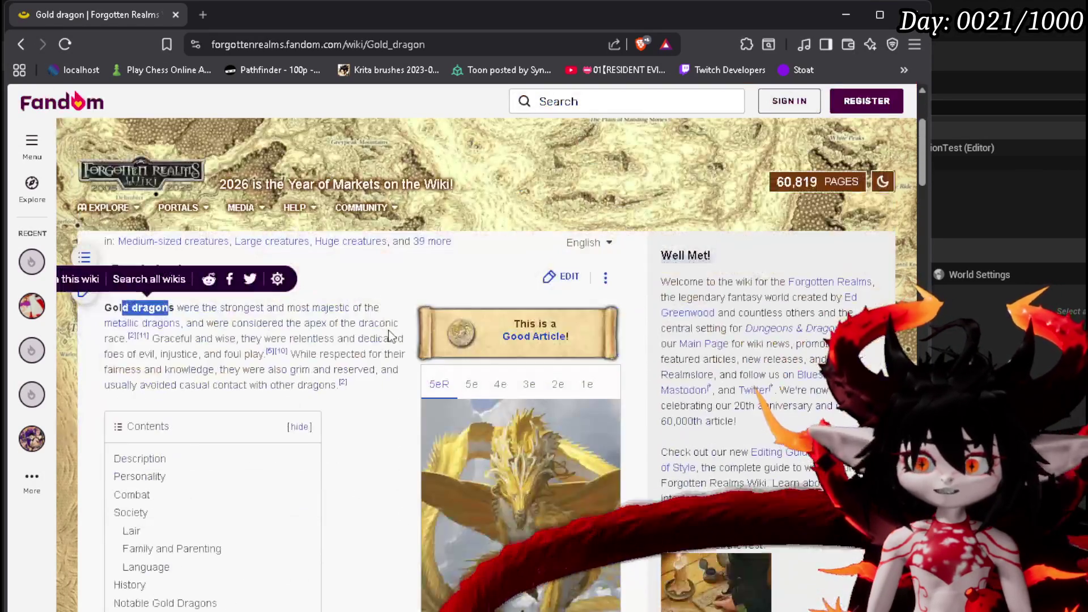
pyautogui.scroll(-1, 389, 334)
pyautogui.click(383, 321)
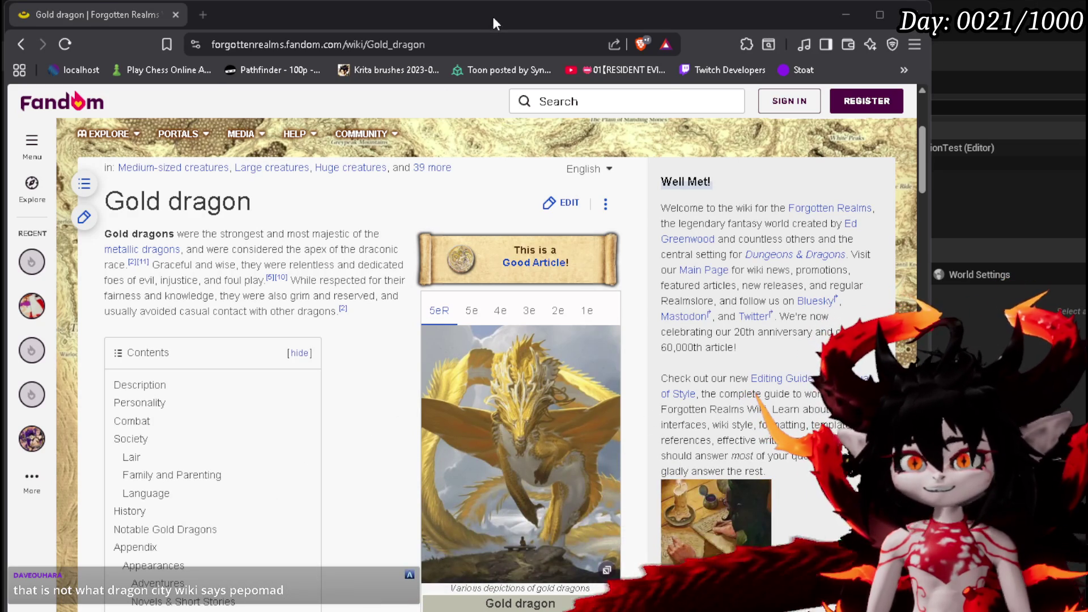
pyautogui.hotkey('alt', 'Tab')
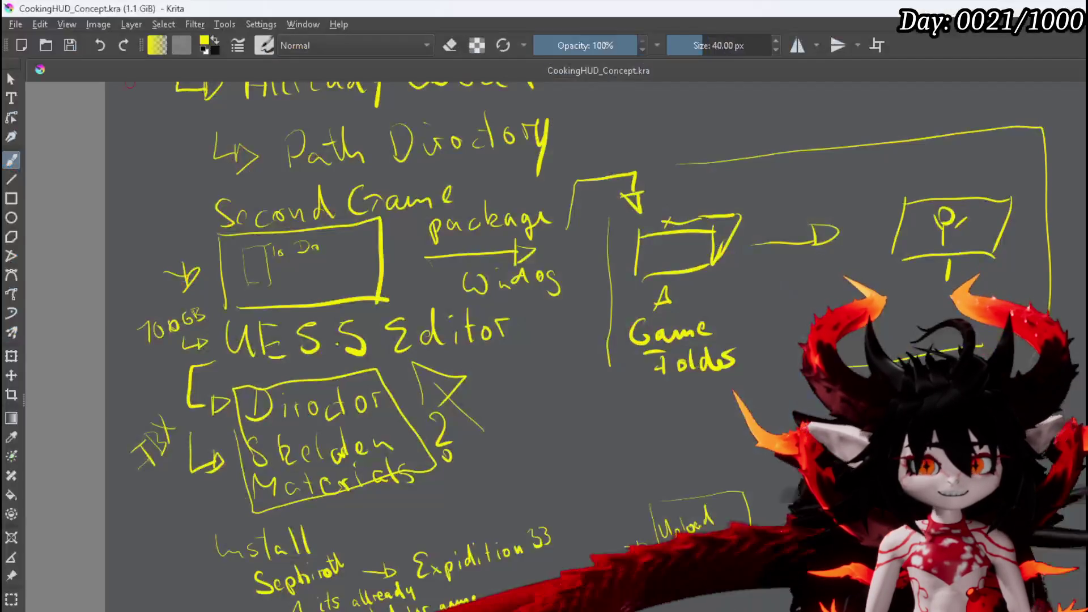
pyautogui.scroll(-2, 596, 217)
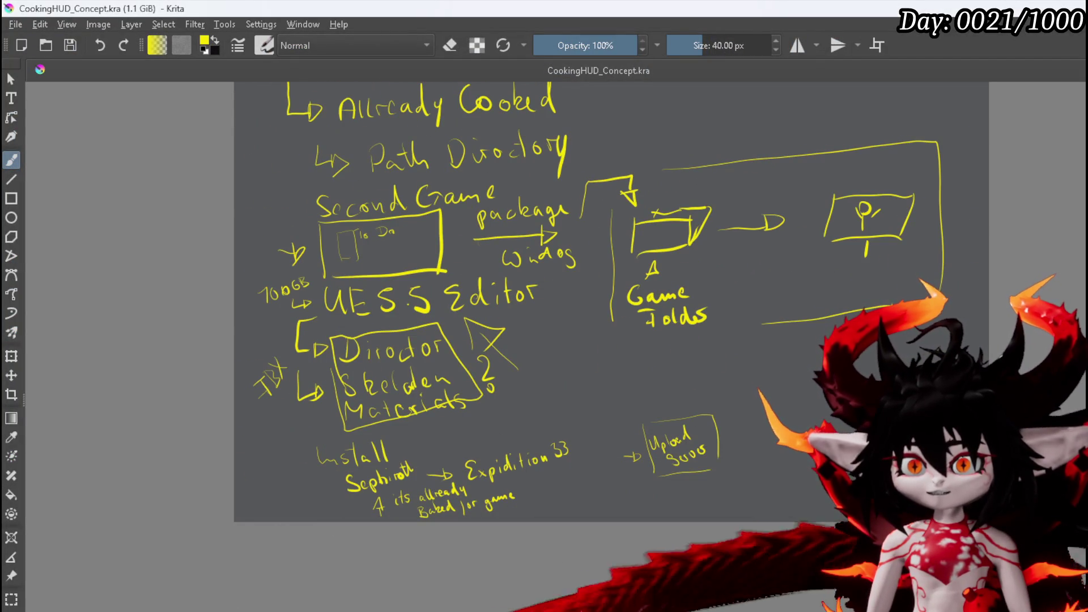
pyautogui.moveTo(337, 140)
pyautogui.mouseDown()
pyautogui.moveTo(274, 253)
pyautogui.moveTo(274, 361)
pyautogui.mouseUp()
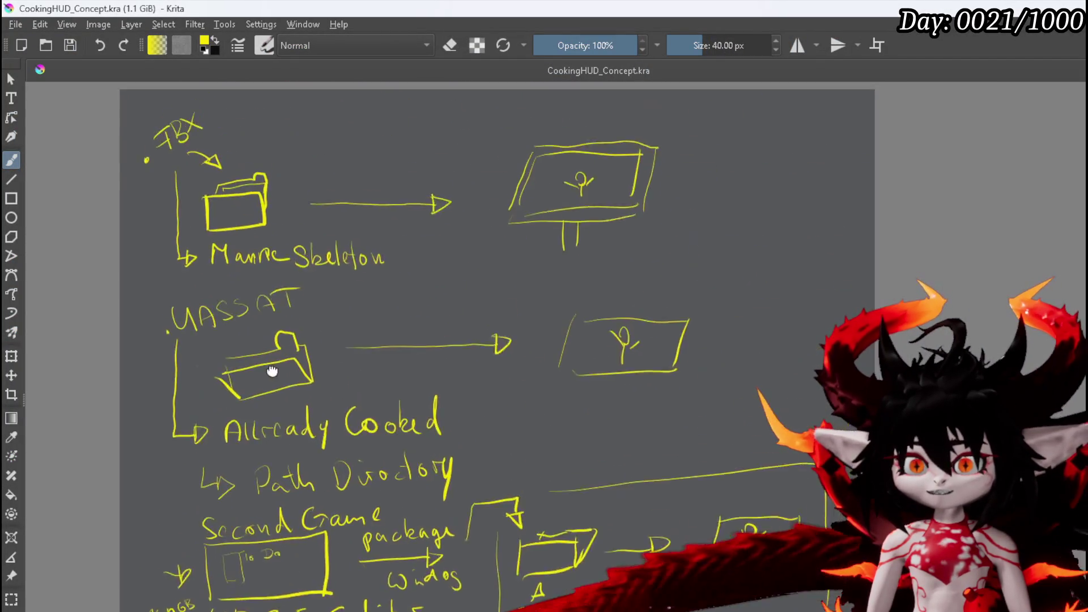
pyautogui.scroll(2, 394, 253)
pyautogui.moveTo(354, 300); pyautogui.dragTo(411, 270)
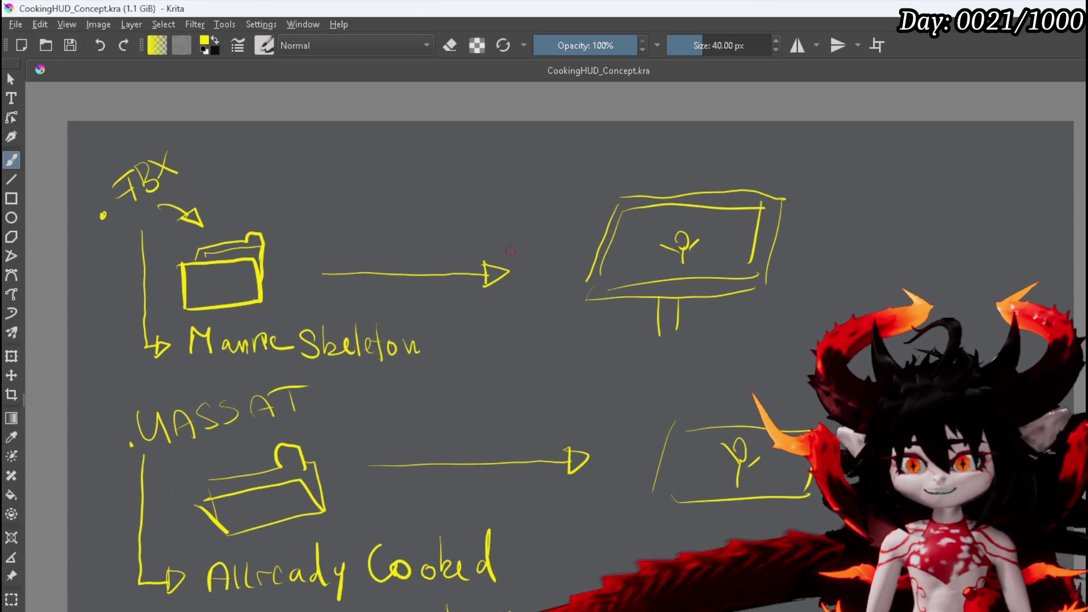
pyautogui.moveTo(258, 232); pyautogui.dragTo(348, 242)
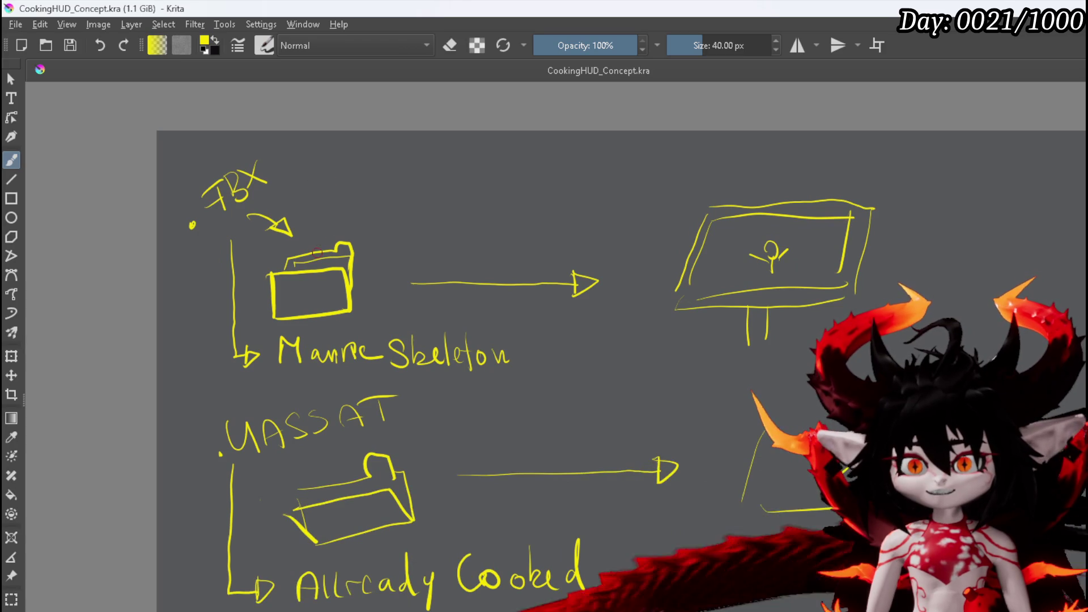
pyautogui.moveTo(319, 239); pyautogui.dragTo(295, 249)
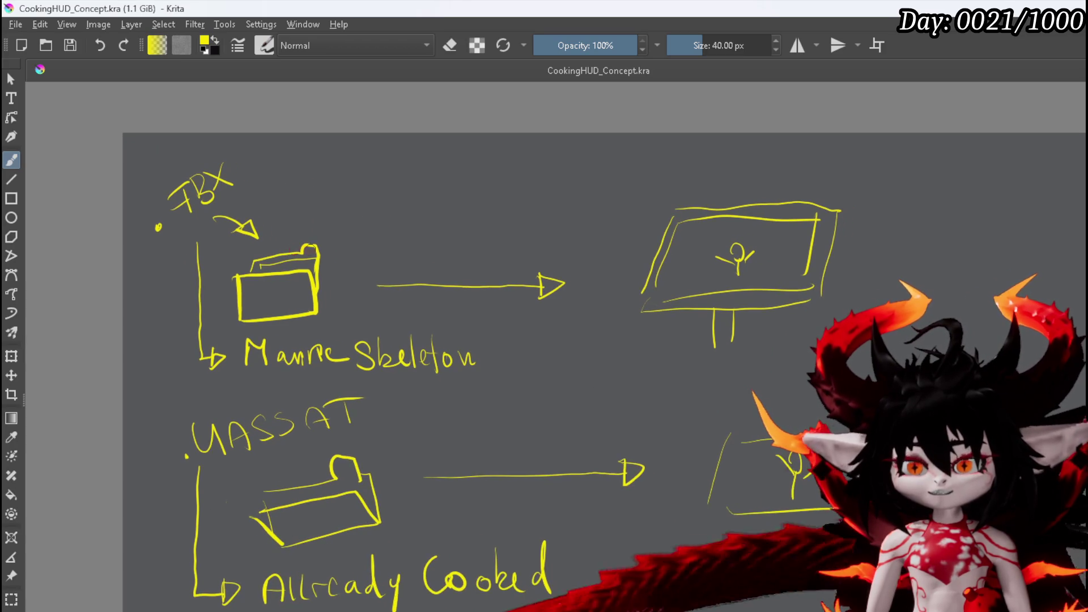
pyautogui.moveTo(584, 193)
pyautogui.mouseDown()
pyautogui.moveTo(523, 234)
pyautogui.moveTo(590, 188)
pyautogui.mouseUp()
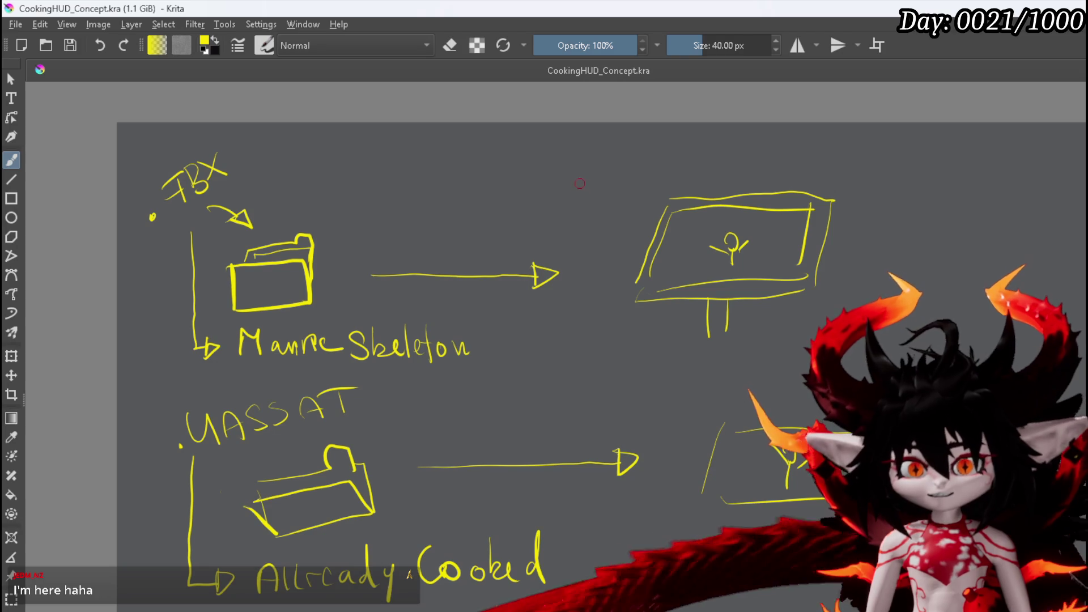
pyautogui.moveTo(535, 226); pyautogui.dragTo(544, 213)
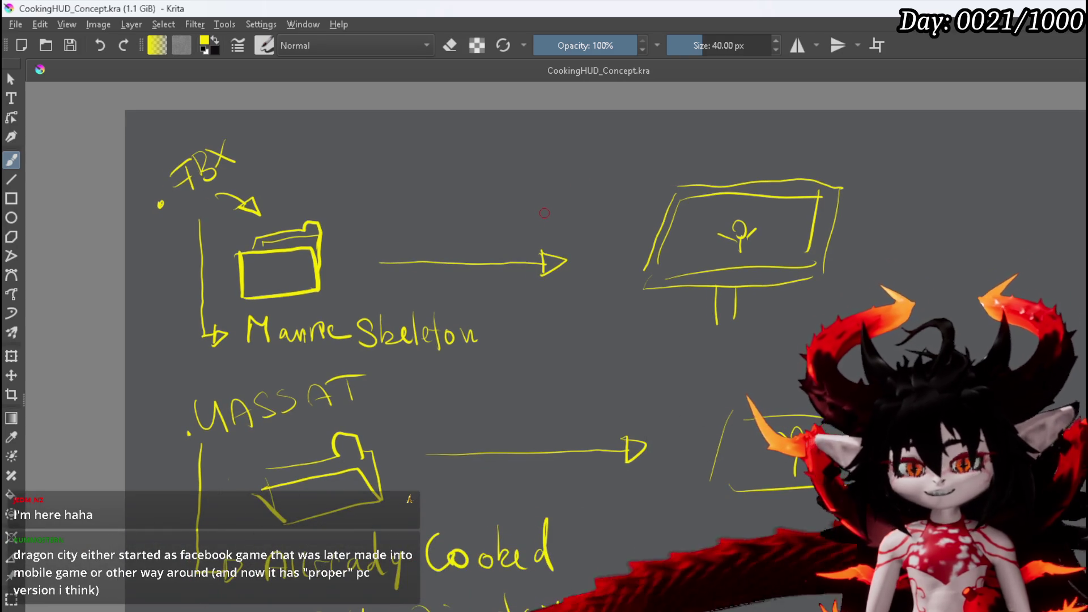
pyautogui.moveTo(510, 270); pyautogui.dragTo(476, 243)
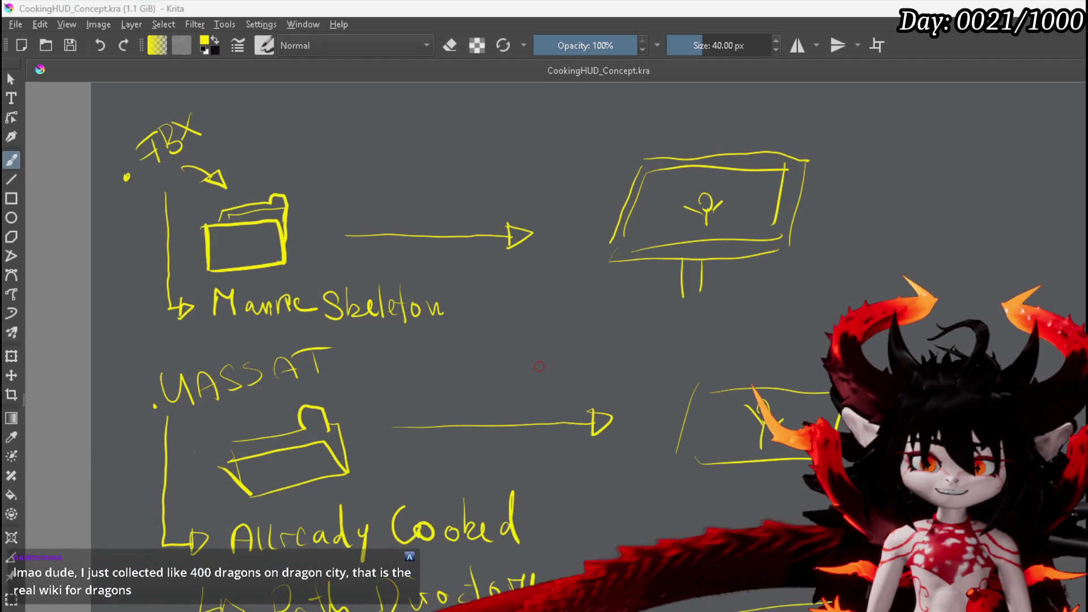
pyautogui.moveTo(535, 355); pyautogui.dragTo(527, 213)
pyautogui.scroll(-1, 471, 327)
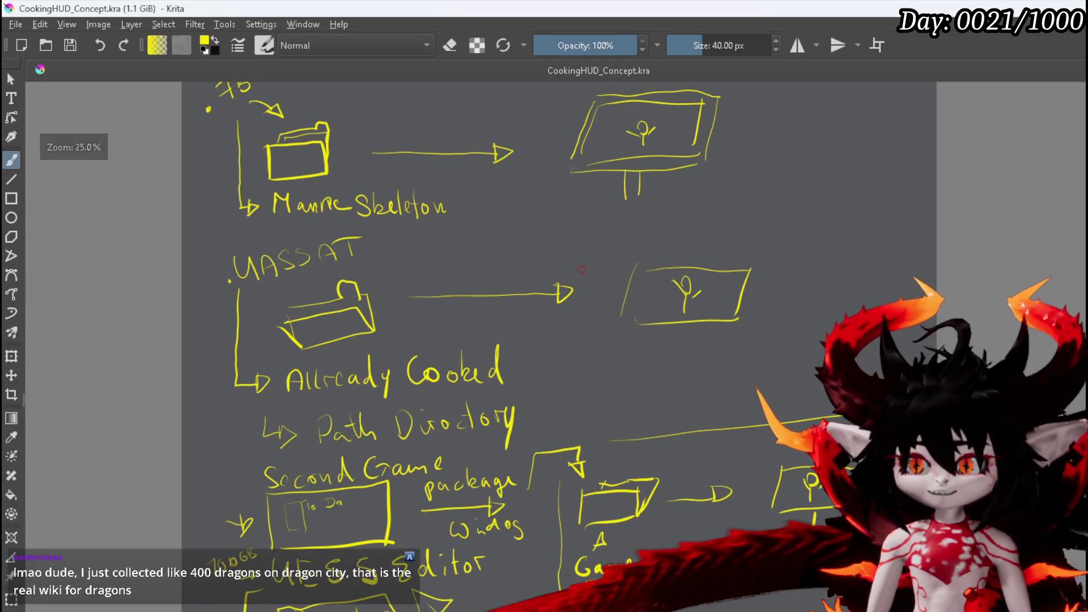
pyautogui.moveTo(495, 422)
pyautogui.mouseDown()
pyautogui.moveTo(512, 300)
pyautogui.moveTo(510, 170)
pyautogui.mouseUp()
pyautogui.scroll(-1, 510, 170)
pyautogui.scroll(3, 543, 329)
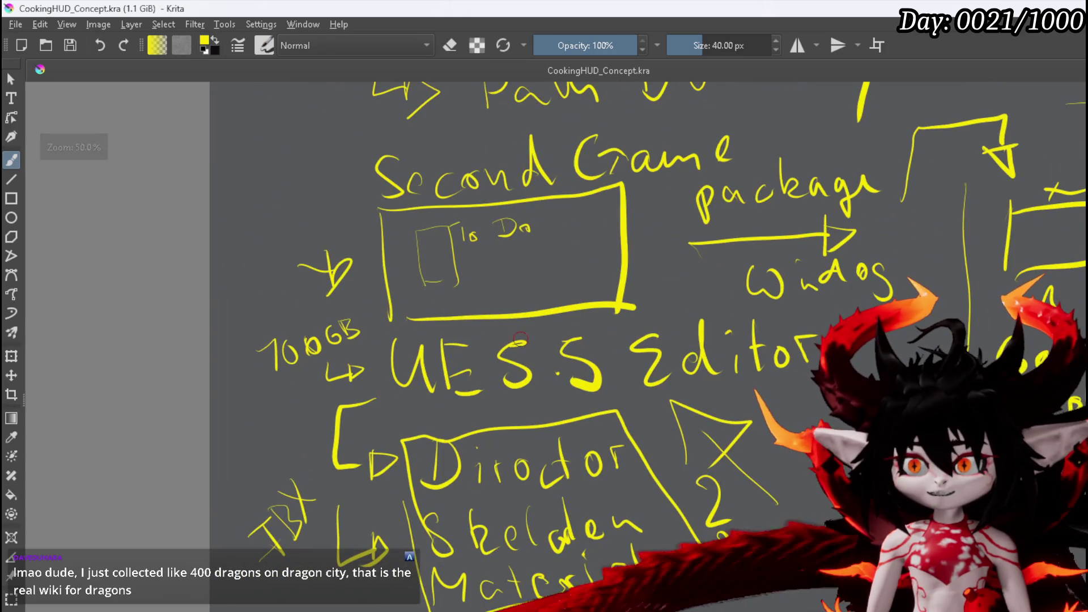
pyautogui.moveTo(543, 329); pyautogui.dragTo(407, 323)
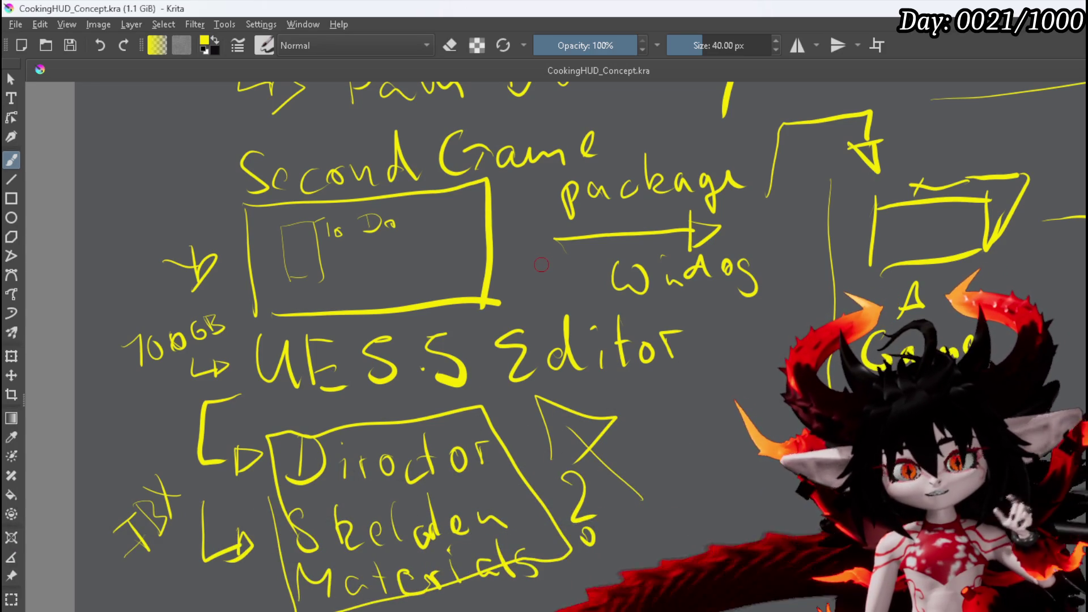
pyautogui.scroll(5, 433, 236)
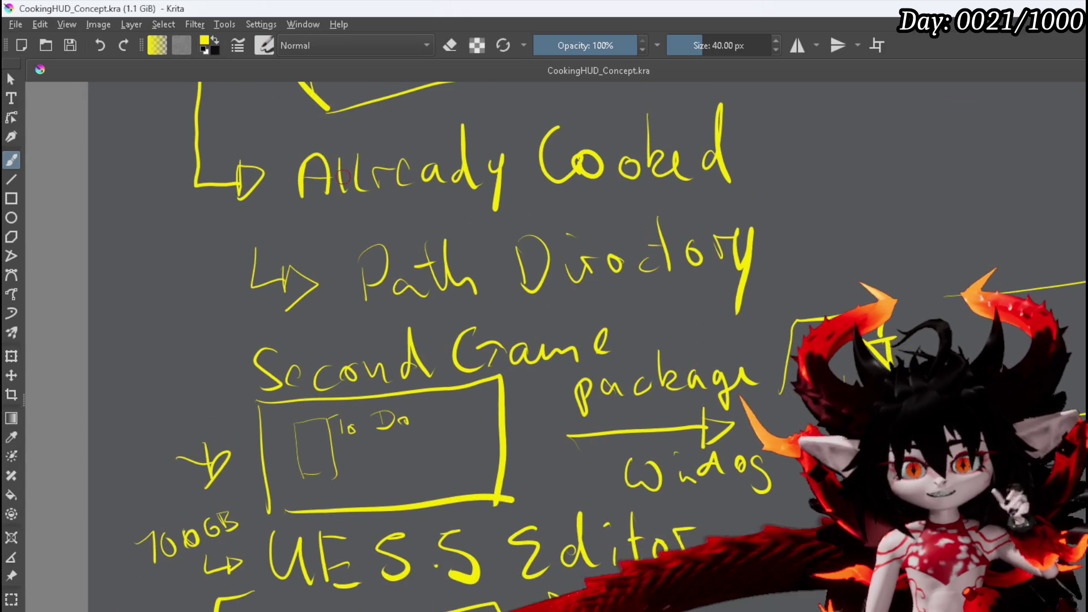
pyautogui.scroll(-4, 467, 429)
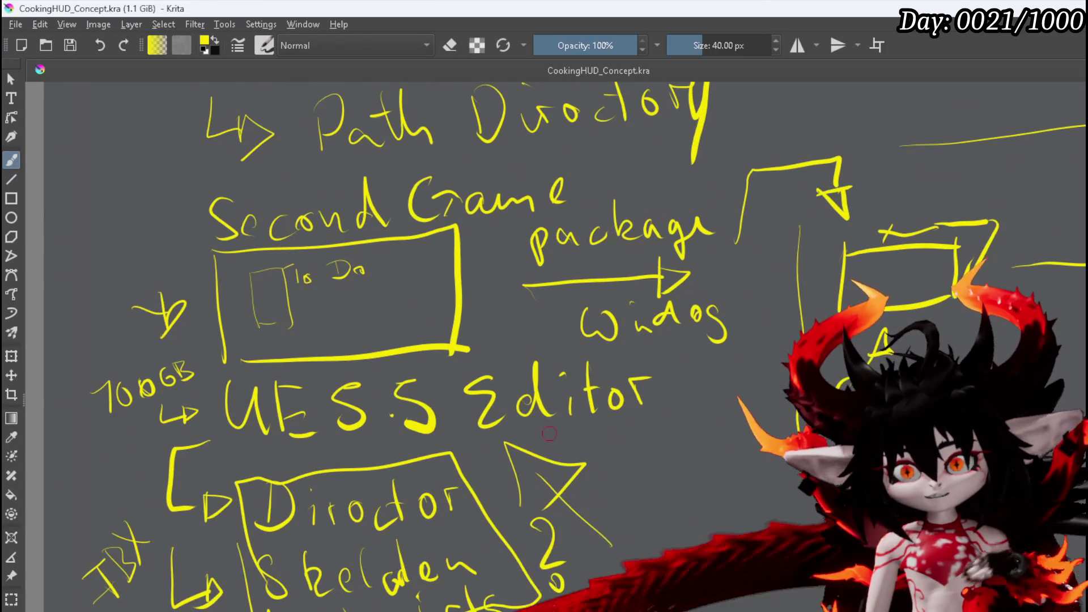
pyautogui.scroll(-3, 583, 377)
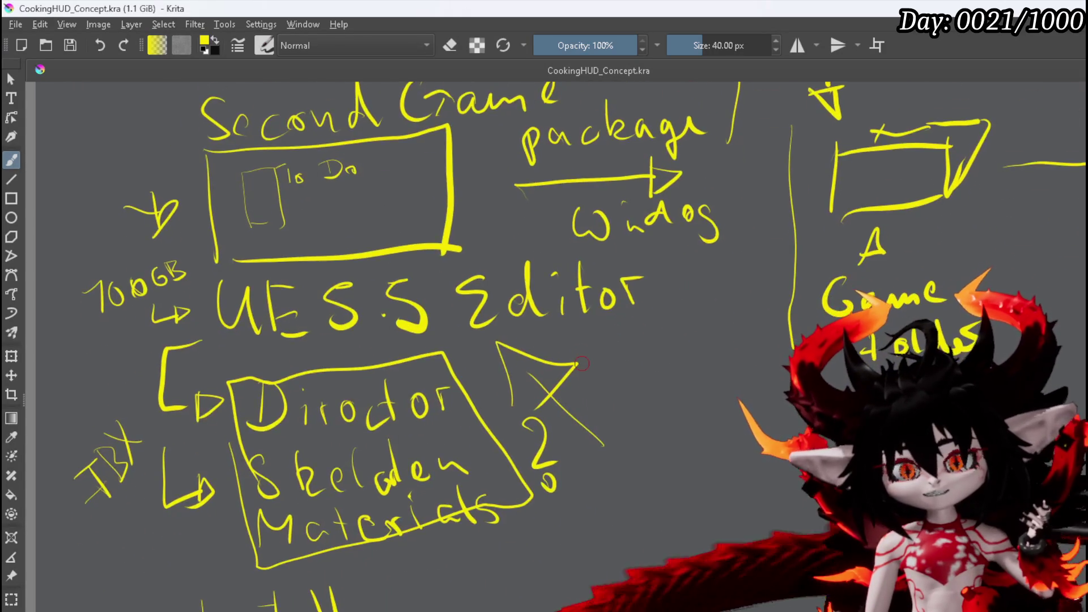
pyautogui.keyDown('ctrl'); pyautogui.scroll(-1, 576, 368); pyautogui.keyUp('ctrl')
pyautogui.hscroll(2, 574, 366)
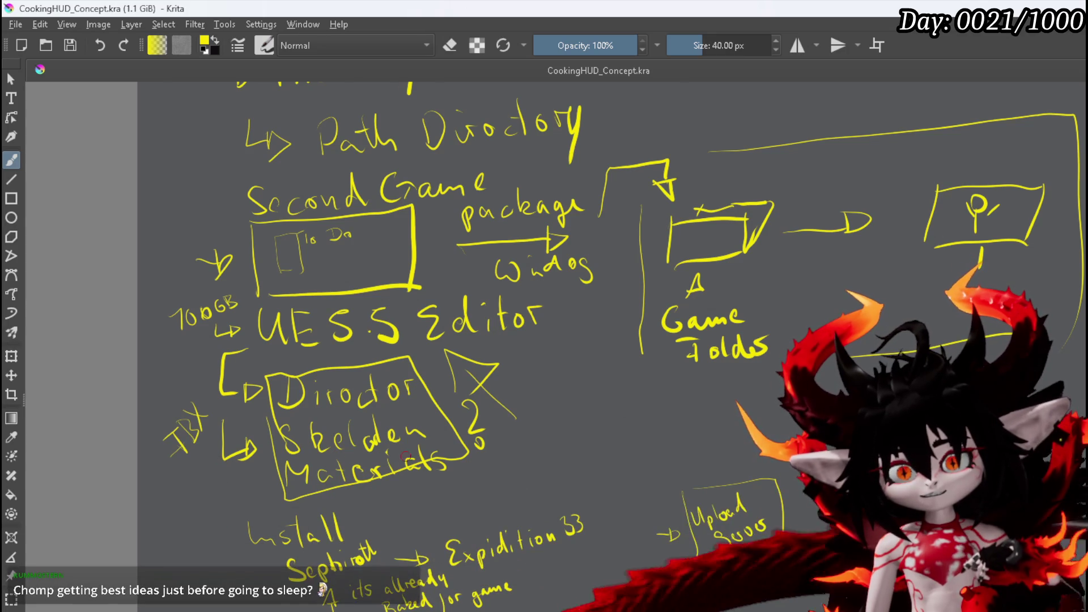
pyautogui.scroll(1, 406, 373)
pyautogui.hscroll(1, 405, 372)
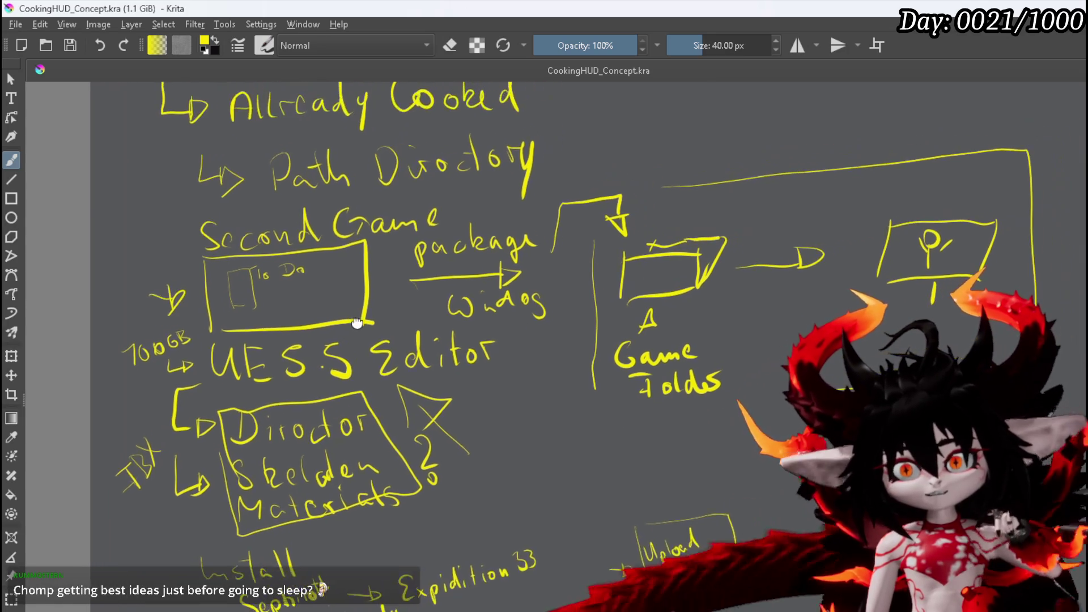
pyautogui.hscroll(5, 405, 372)
pyautogui.scroll(1, 405, 373)
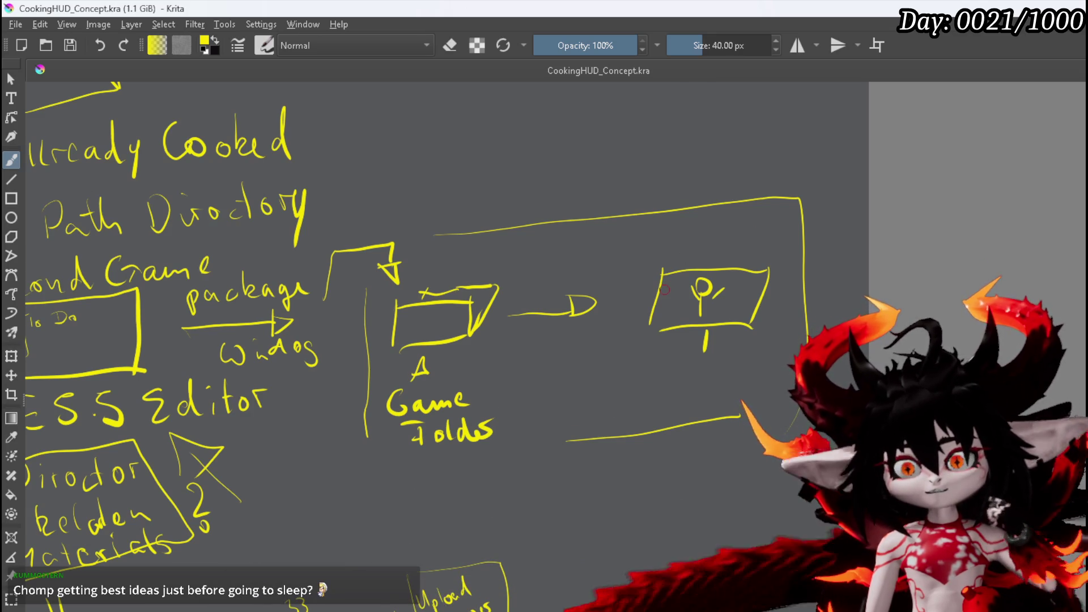
pyautogui.scroll(-3, 663, 294)
pyautogui.scroll(3, 643, 456)
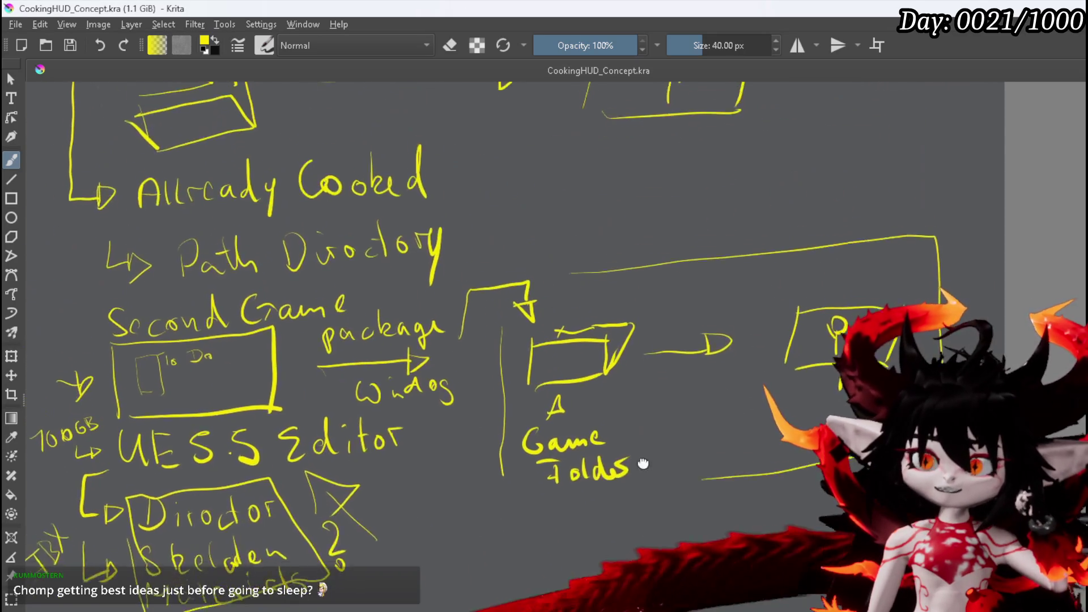
pyautogui.moveTo(687, 348); pyautogui.dragTo(638, 318)
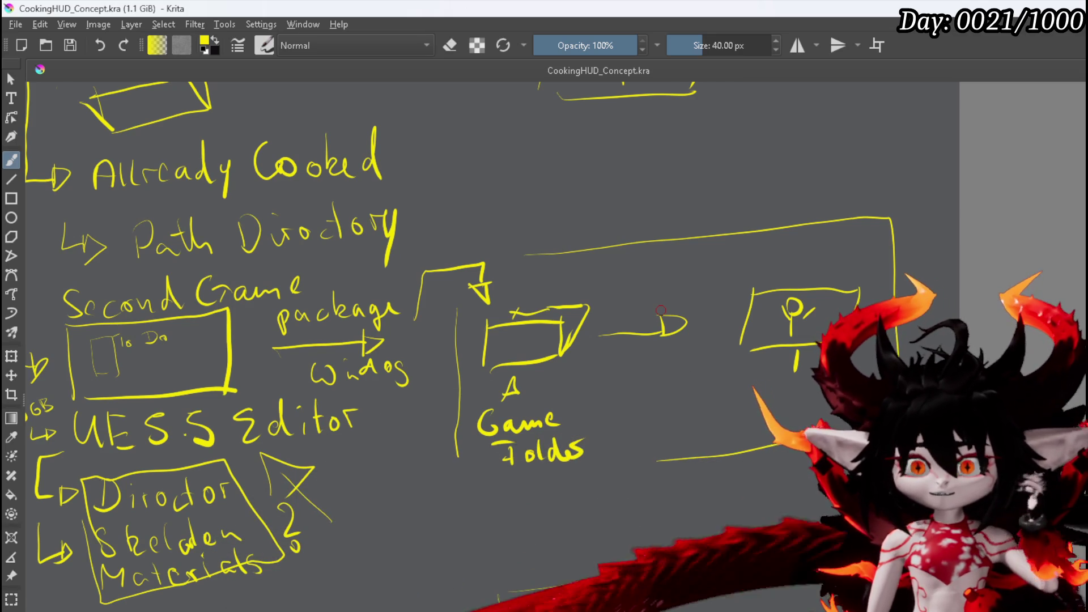
pyautogui.moveTo(661, 310); pyautogui.dragTo(649, 422)
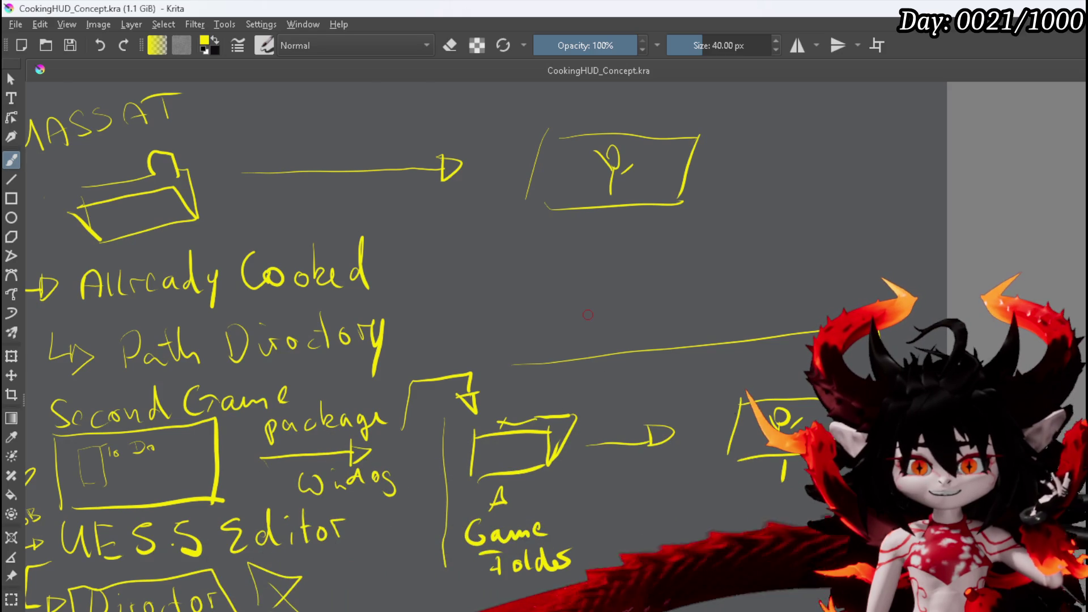
pyautogui.scroll(-1, 588, 315)
pyautogui.moveTo(589, 316)
pyautogui.mouseDown()
pyautogui.moveTo(651, 306)
pyautogui.moveTo(651, 226)
pyautogui.moveTo(818, 226)
pyautogui.mouseUp()
pyautogui.scroll(1, 592, 316)
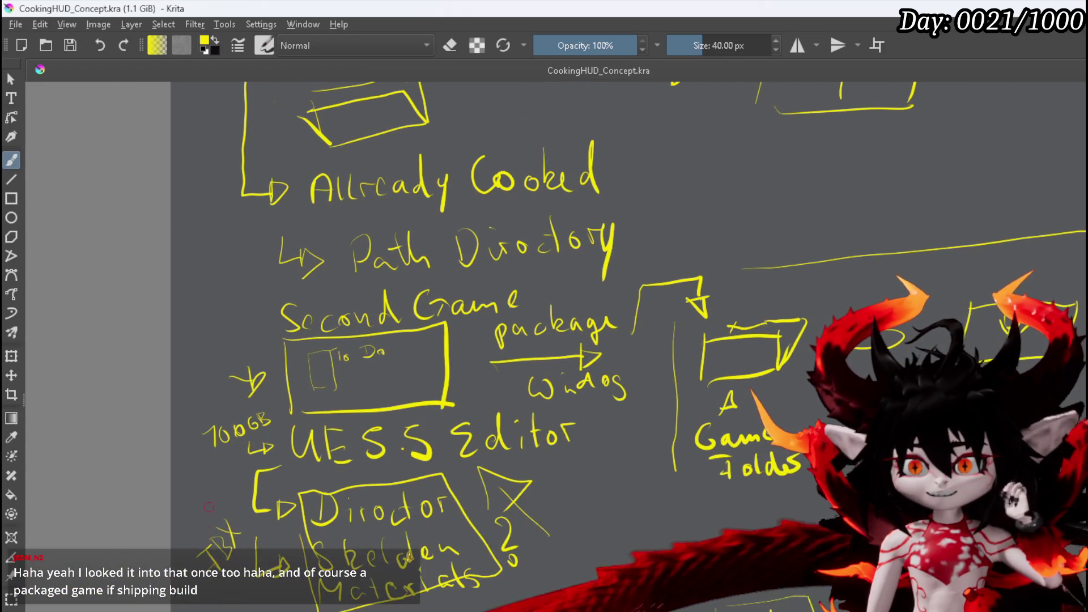
pyautogui.moveTo(484, 514); pyautogui.dragTo(524, 558)
pyautogui.scroll(3, 284, 400)
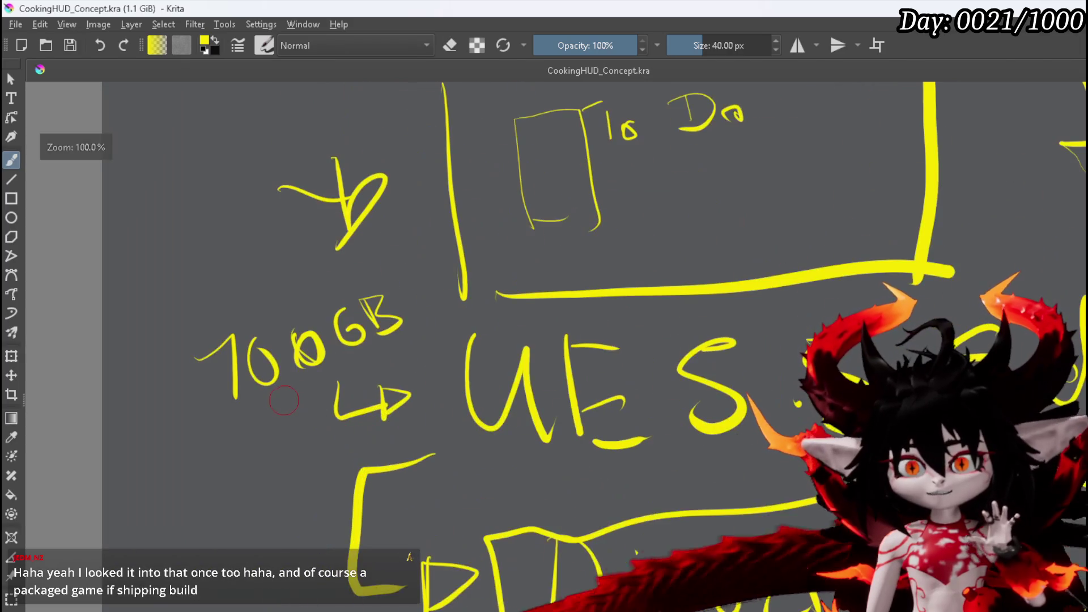
pyautogui.scroll(-2, 284, 400)
pyautogui.scroll(1, 460, 436)
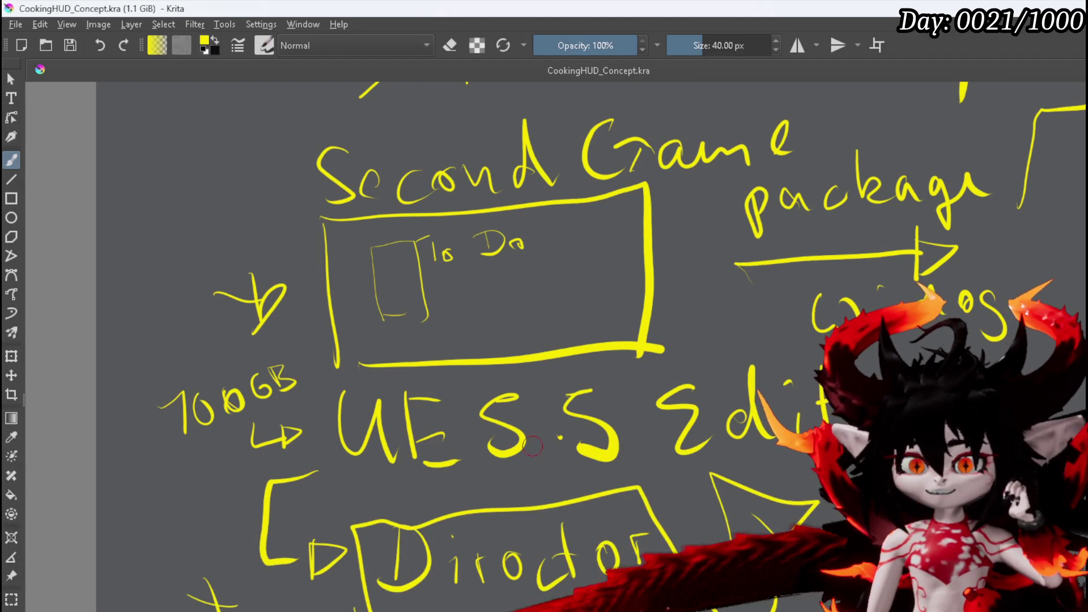
pyautogui.scroll(-5, 576, 462)
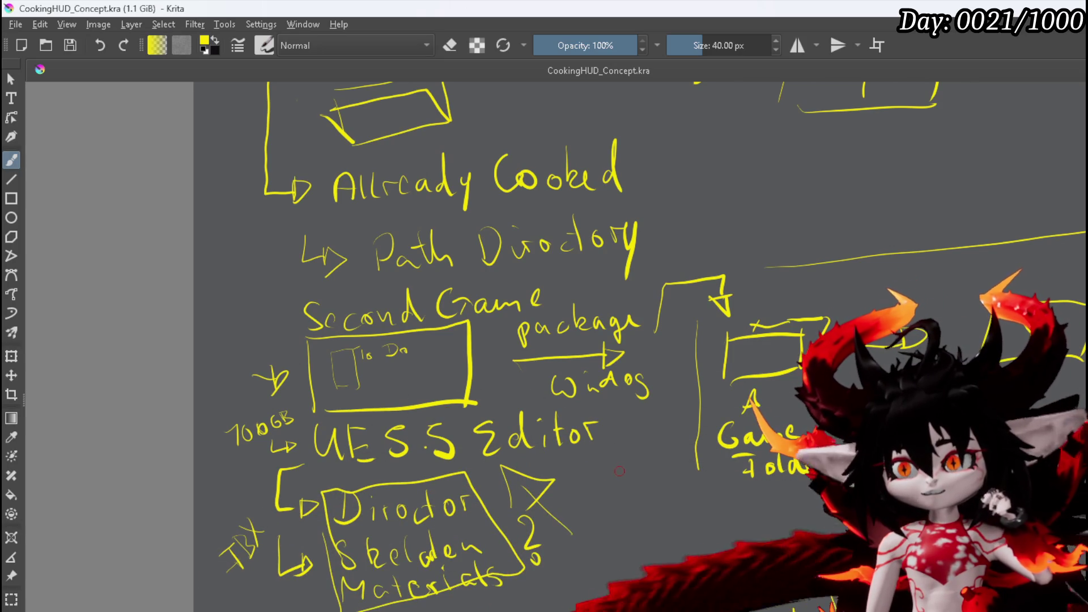
pyautogui.hscroll(3, 504, 473)
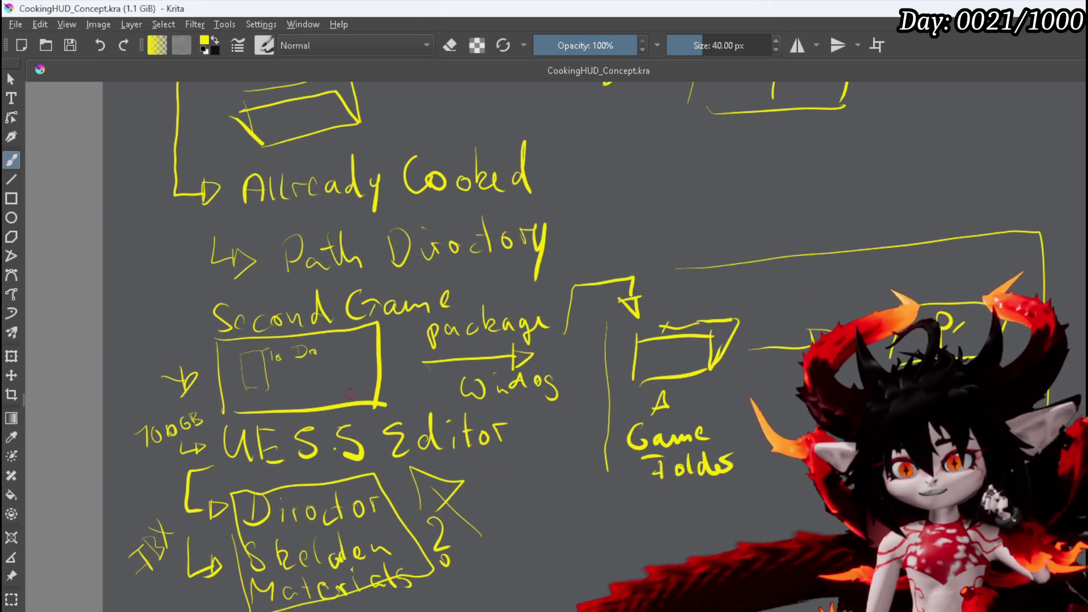
pyautogui.scroll(-1, 291, 396)
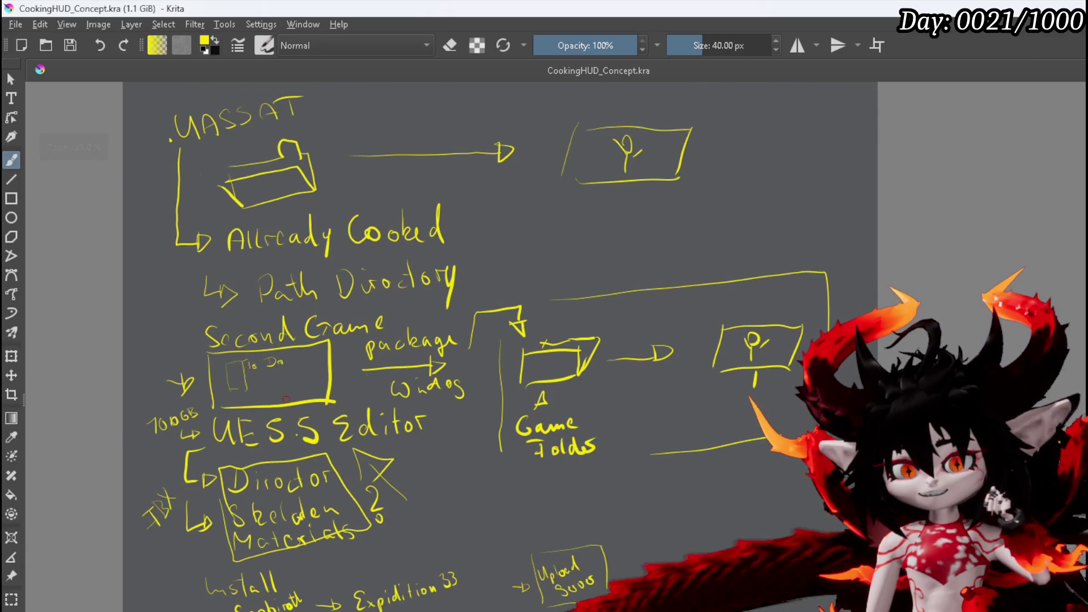
pyautogui.scroll(1, 291, 396)
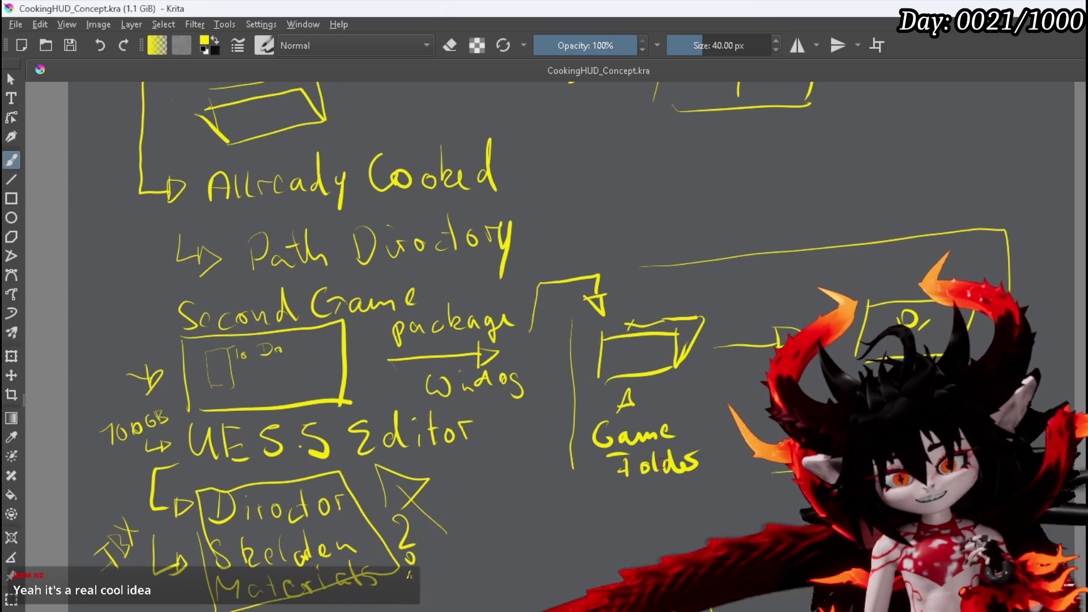
pyautogui.scroll(-2, 549, 334)
pyautogui.scroll(3, 549, 333)
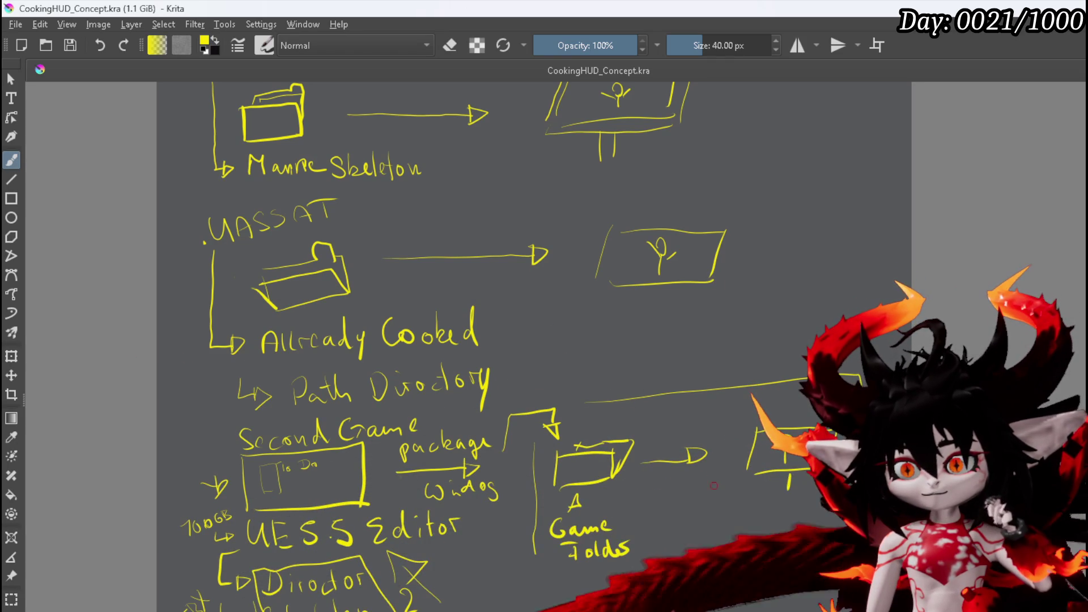
pyautogui.scroll(-5, 589, 444)
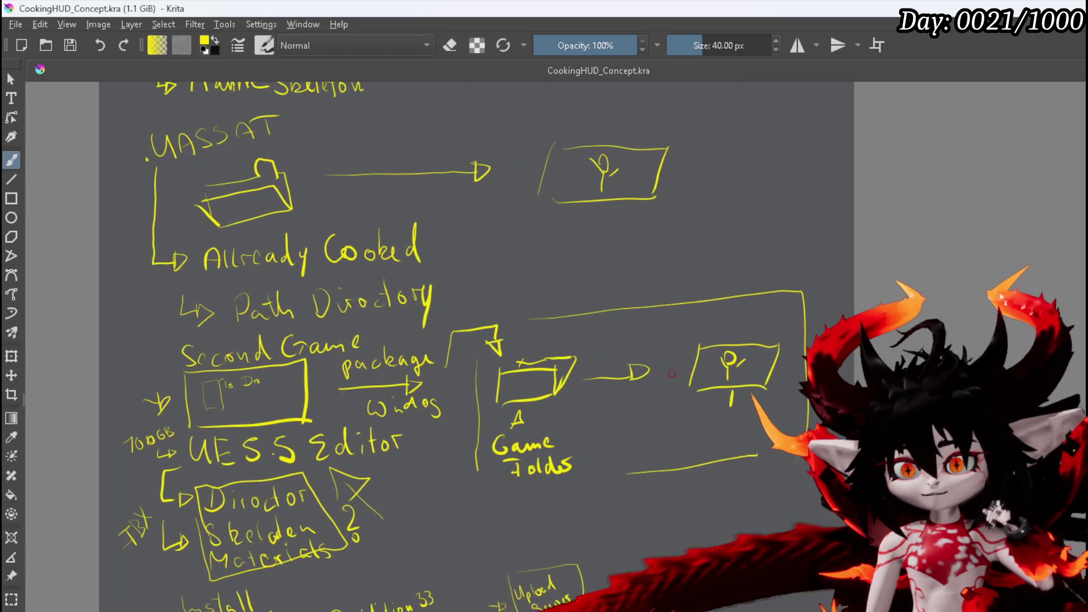
pyautogui.moveTo(678, 375); pyautogui.dragTo(669, 411)
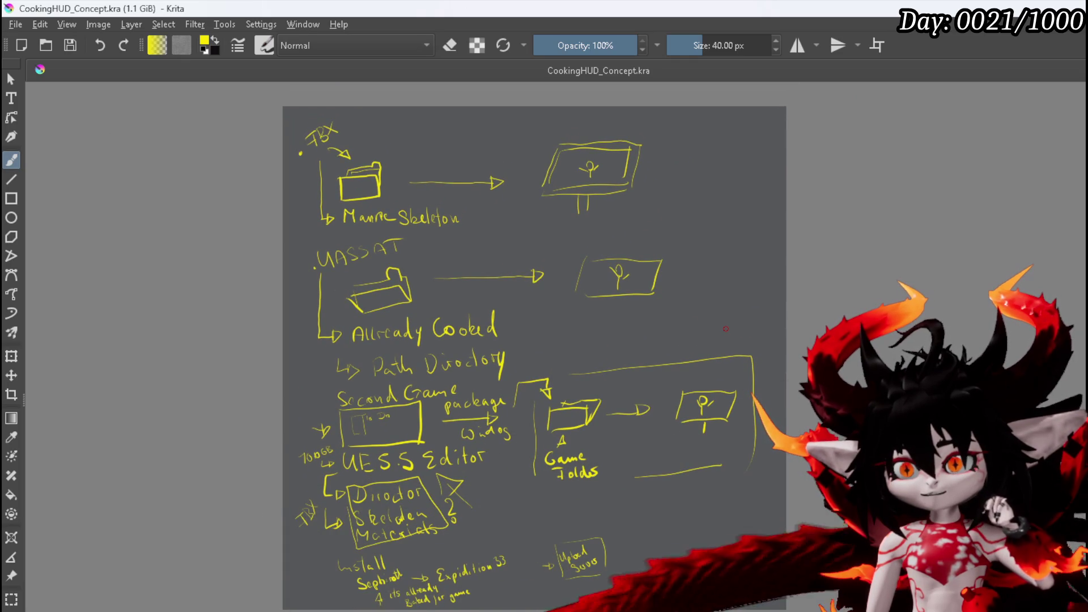
pyautogui.moveTo(520, 339)
pyautogui.mouseDown()
pyautogui.moveTo(437, 320)
pyautogui.moveTo(377, 327)
pyautogui.mouseUp()
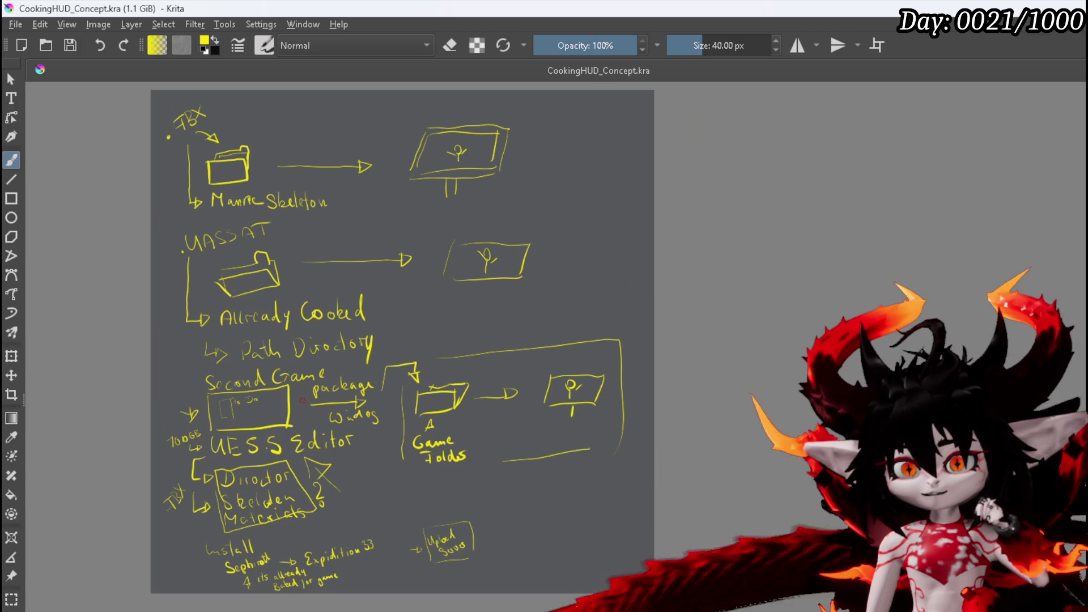